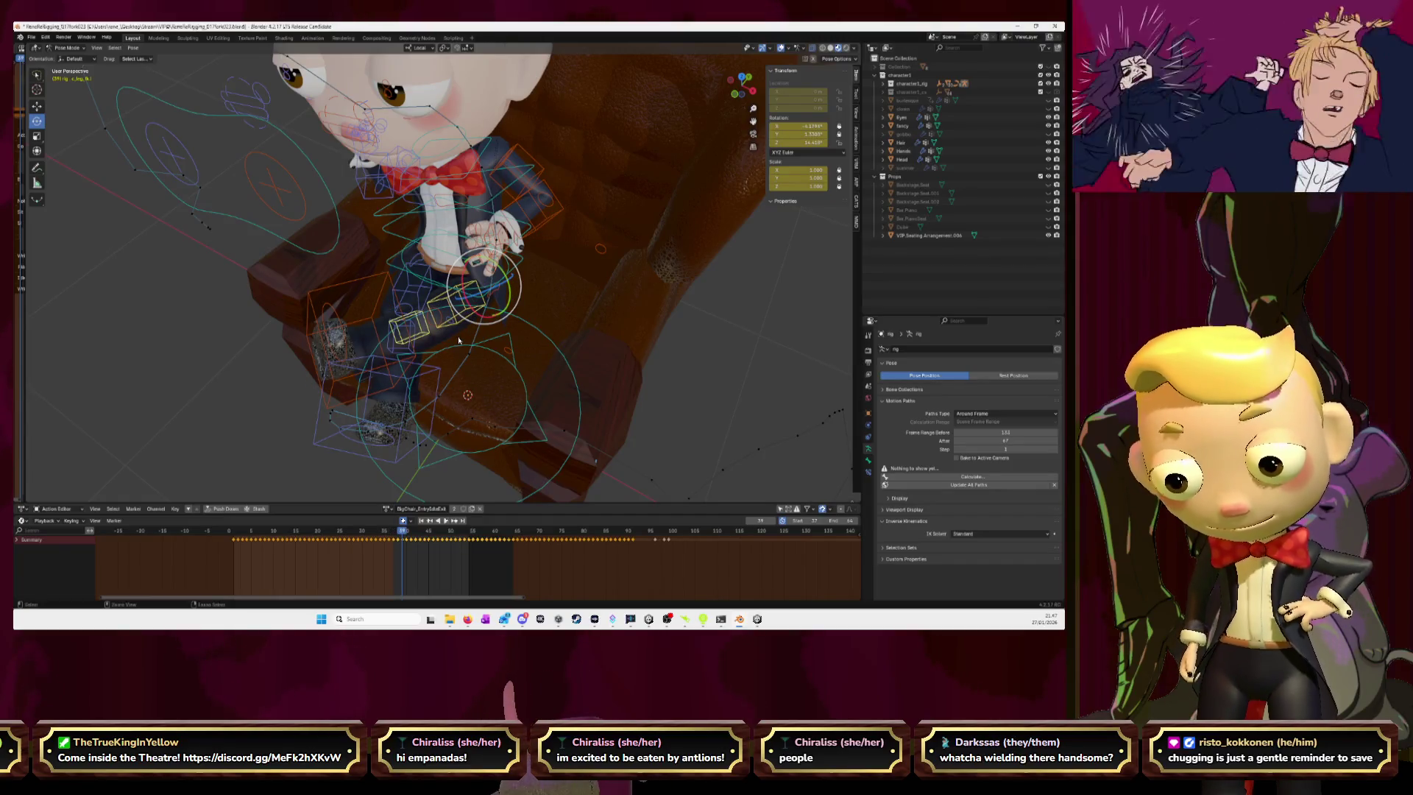
- Paste the stored leg pose onto frames 40 and 44
{"action": "key", "text": "Right"}
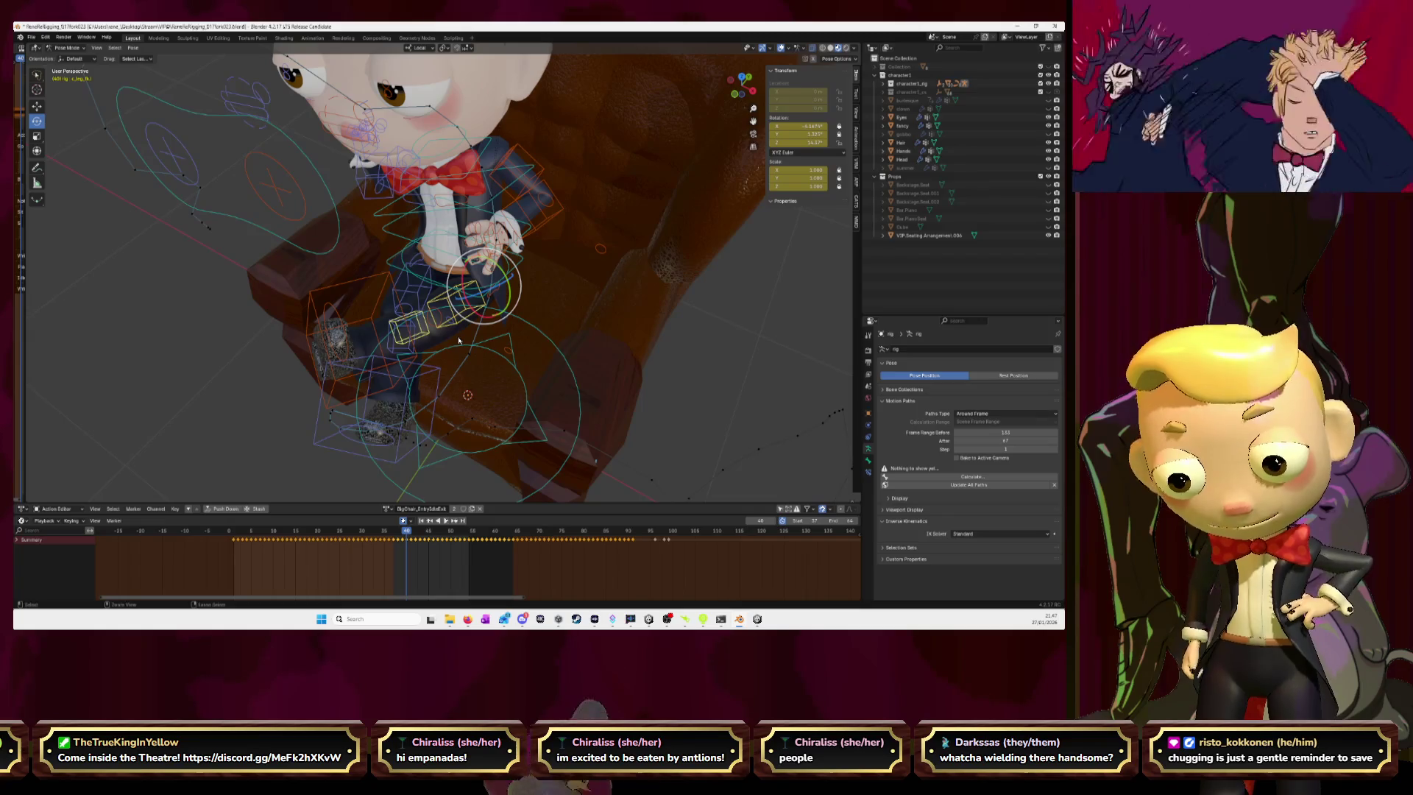
{"action": "key", "text": "ctrl+v"}
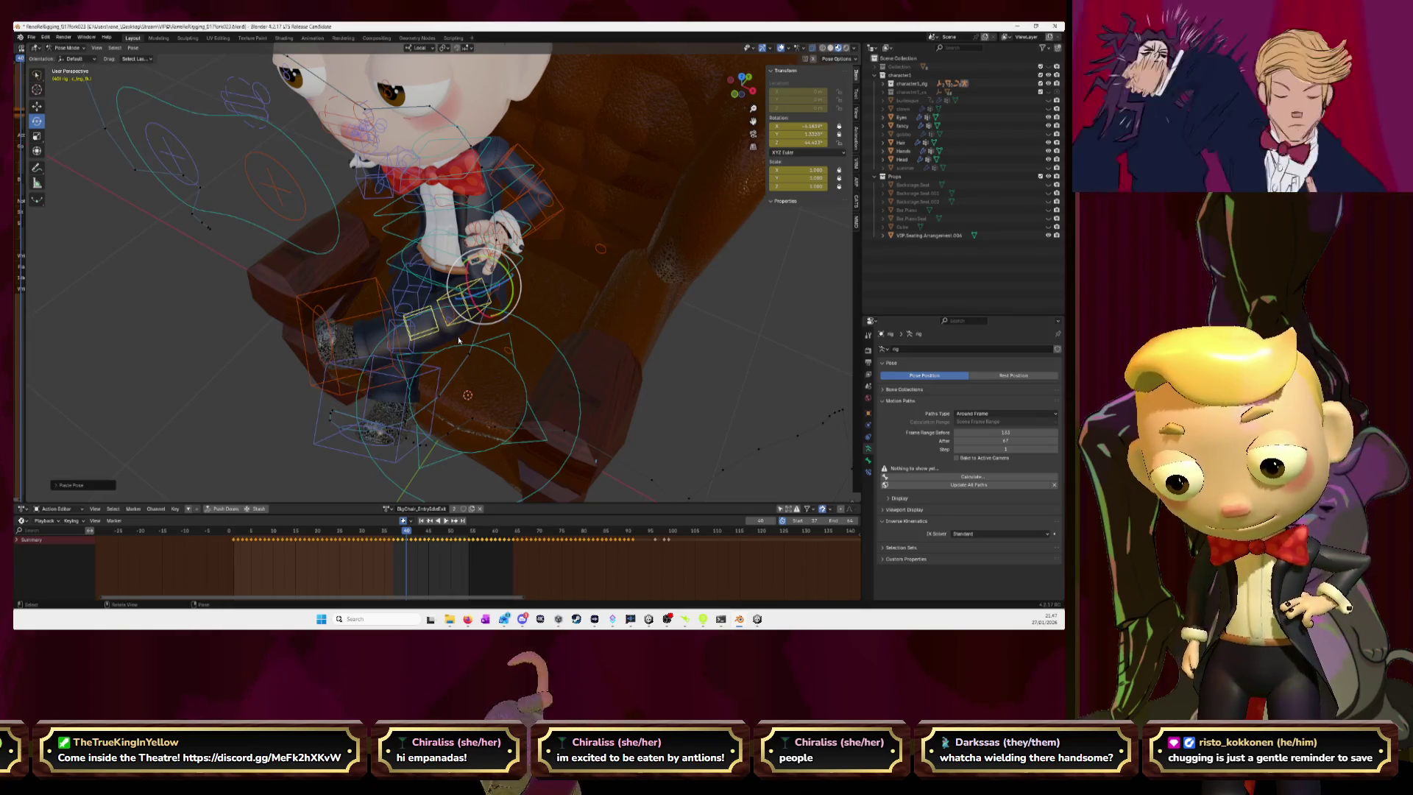
{"action": "key", "text": "Right"}
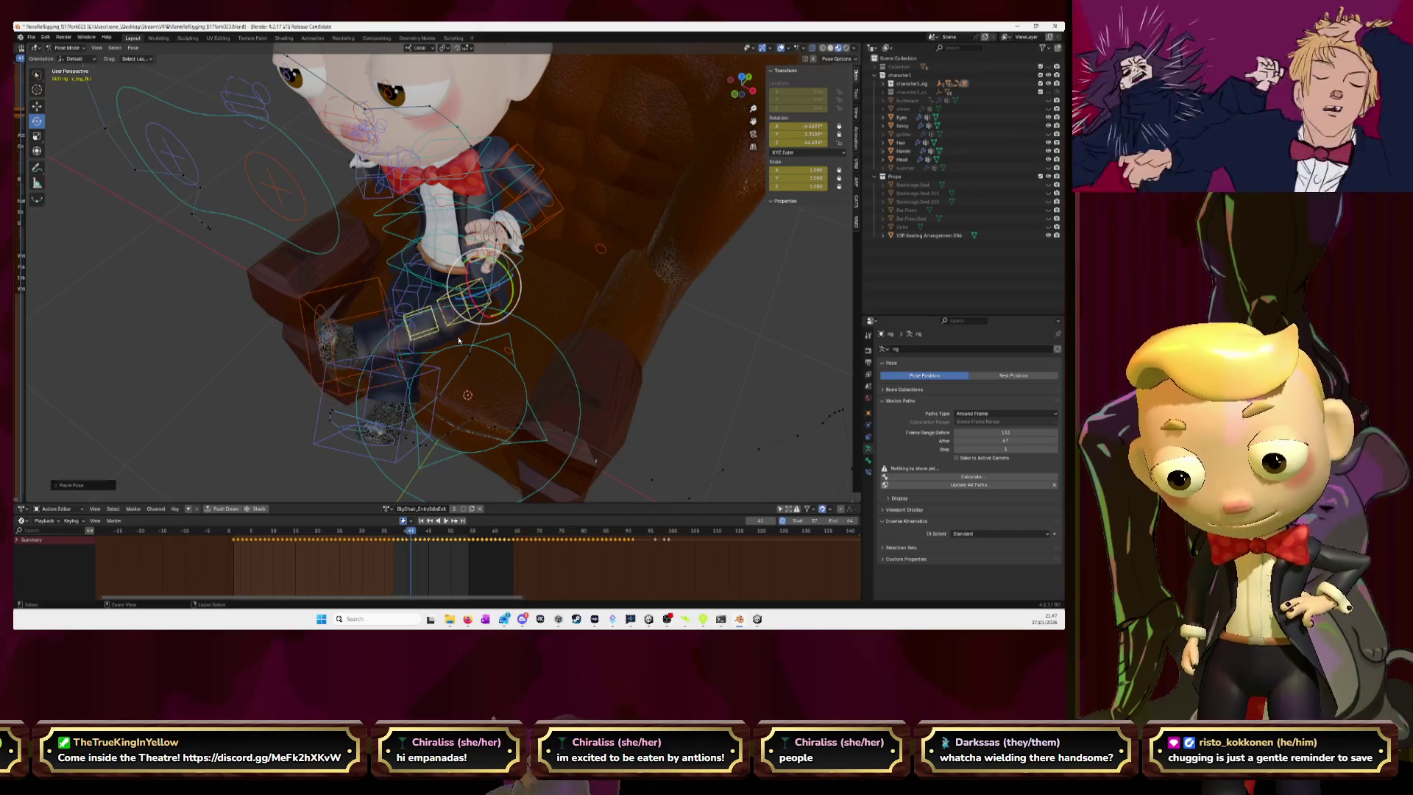
{"action": "key", "text": "Right"}
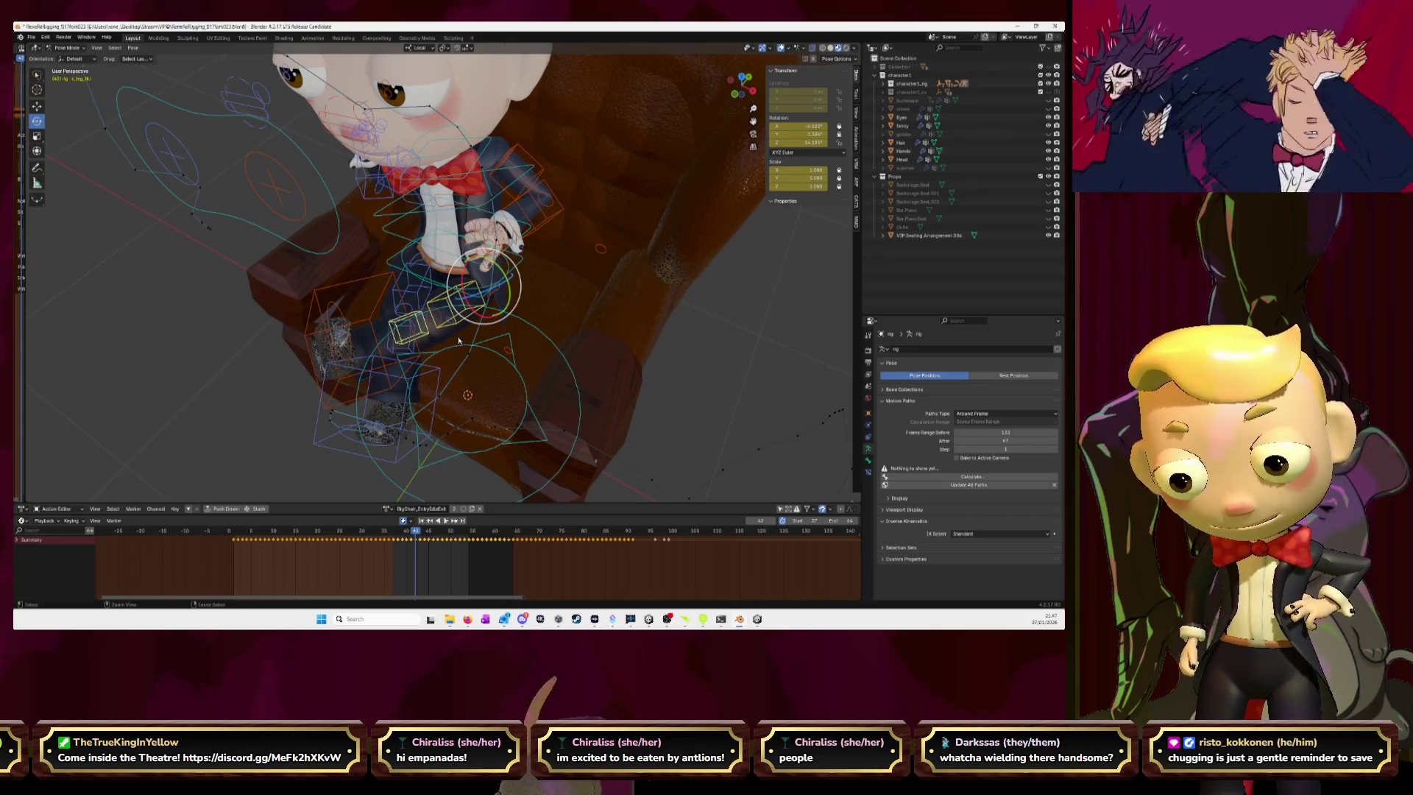
{"action": "key", "text": "Right"}
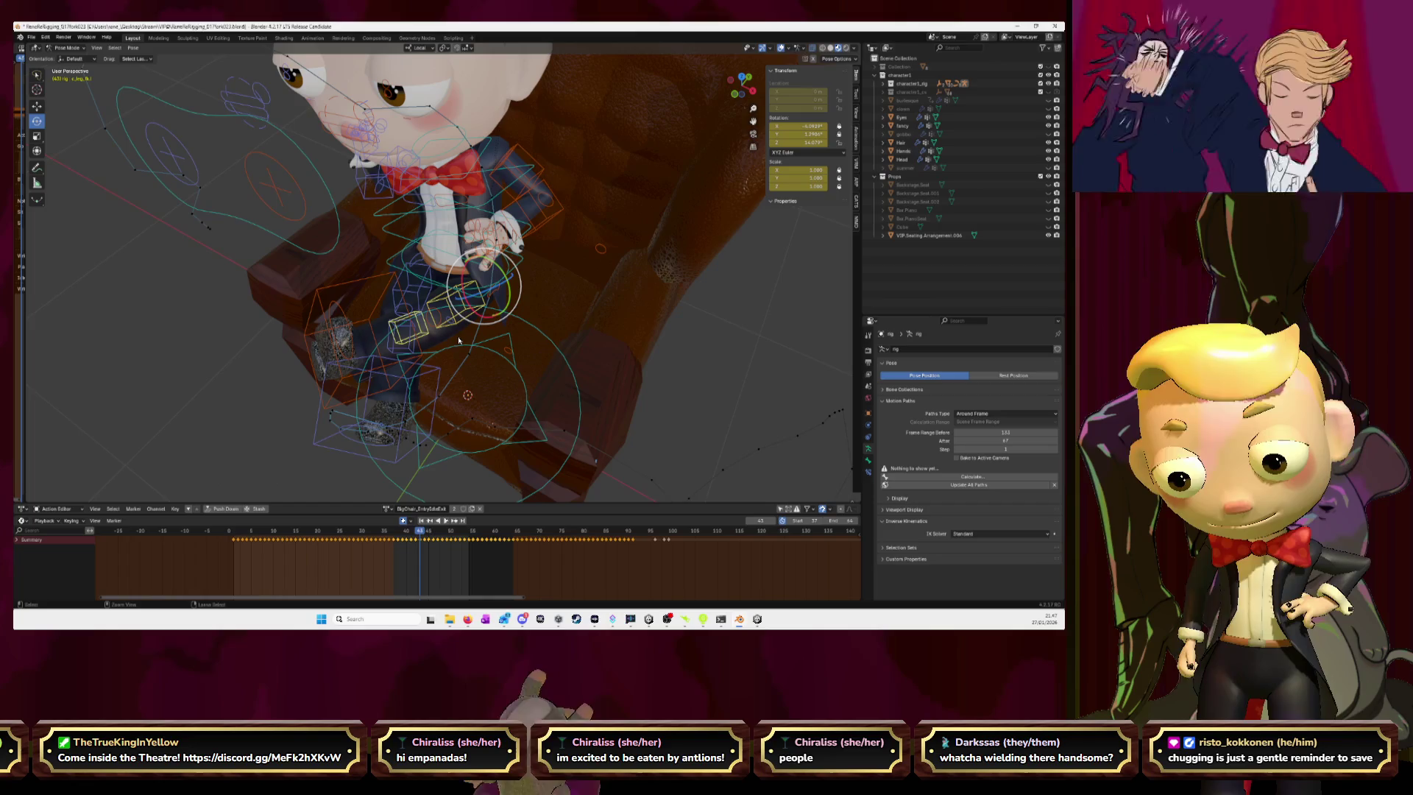
{"action": "key", "text": "Right"}
{"action": "key", "text": "ctrl+v"}
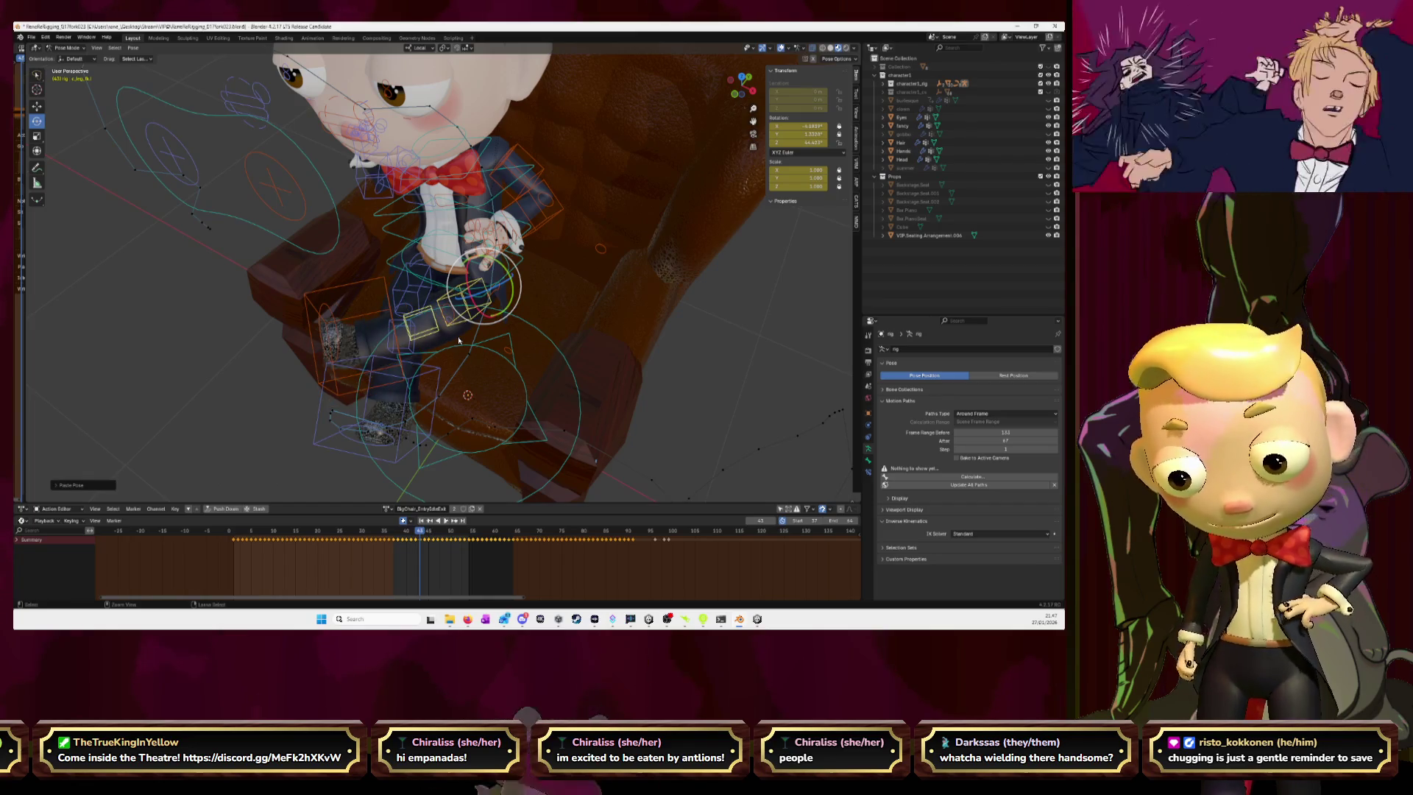
- Paste the stored leg pose onto frames 45 and 49, then step ahead toward frame 54
{"action": "key", "text": "Left"}
{"action": "key", "text": "Left"}
{"action": "key", "text": "Left"}
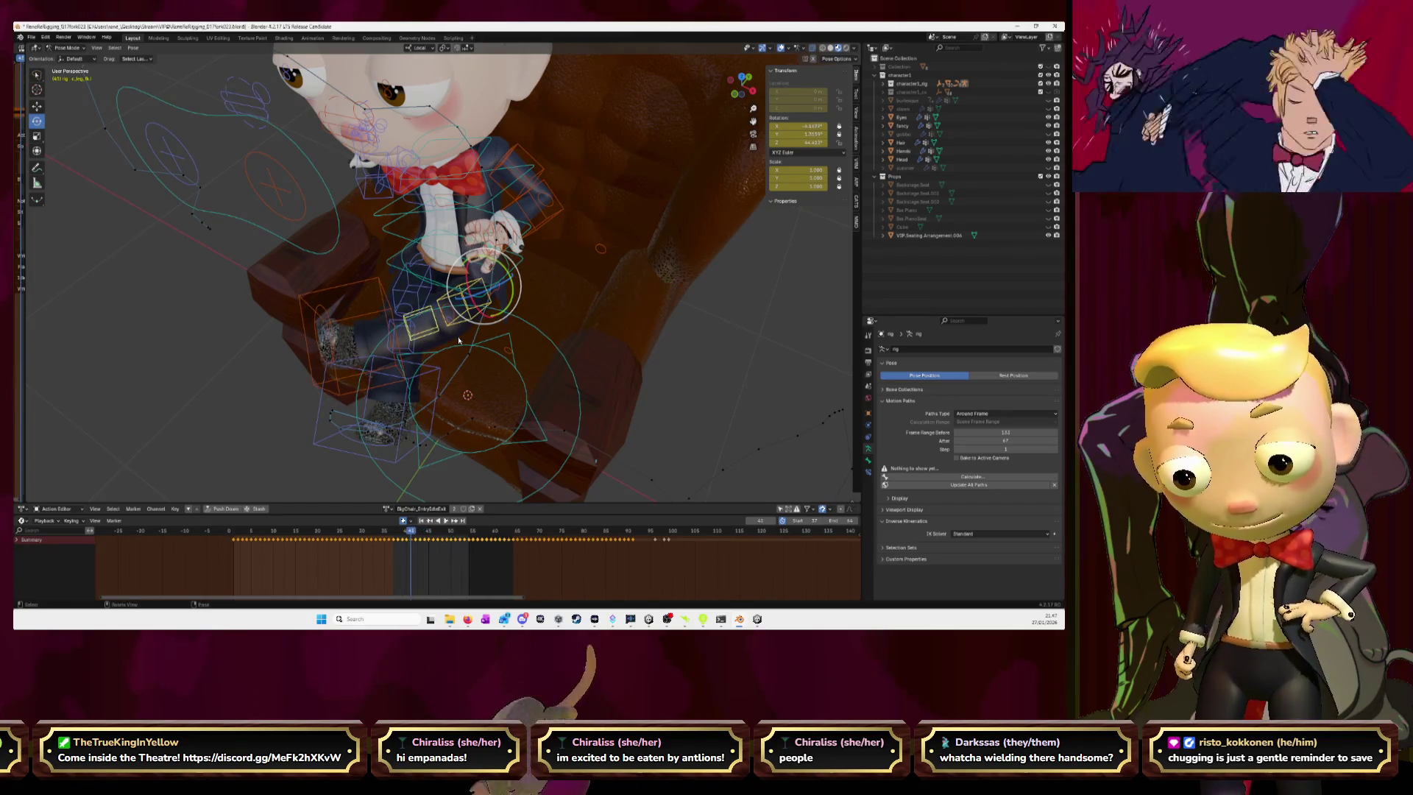
{"action": "key", "text": "Right"}
{"action": "key", "text": "Right"}
{"action": "key", "text": "Right"}
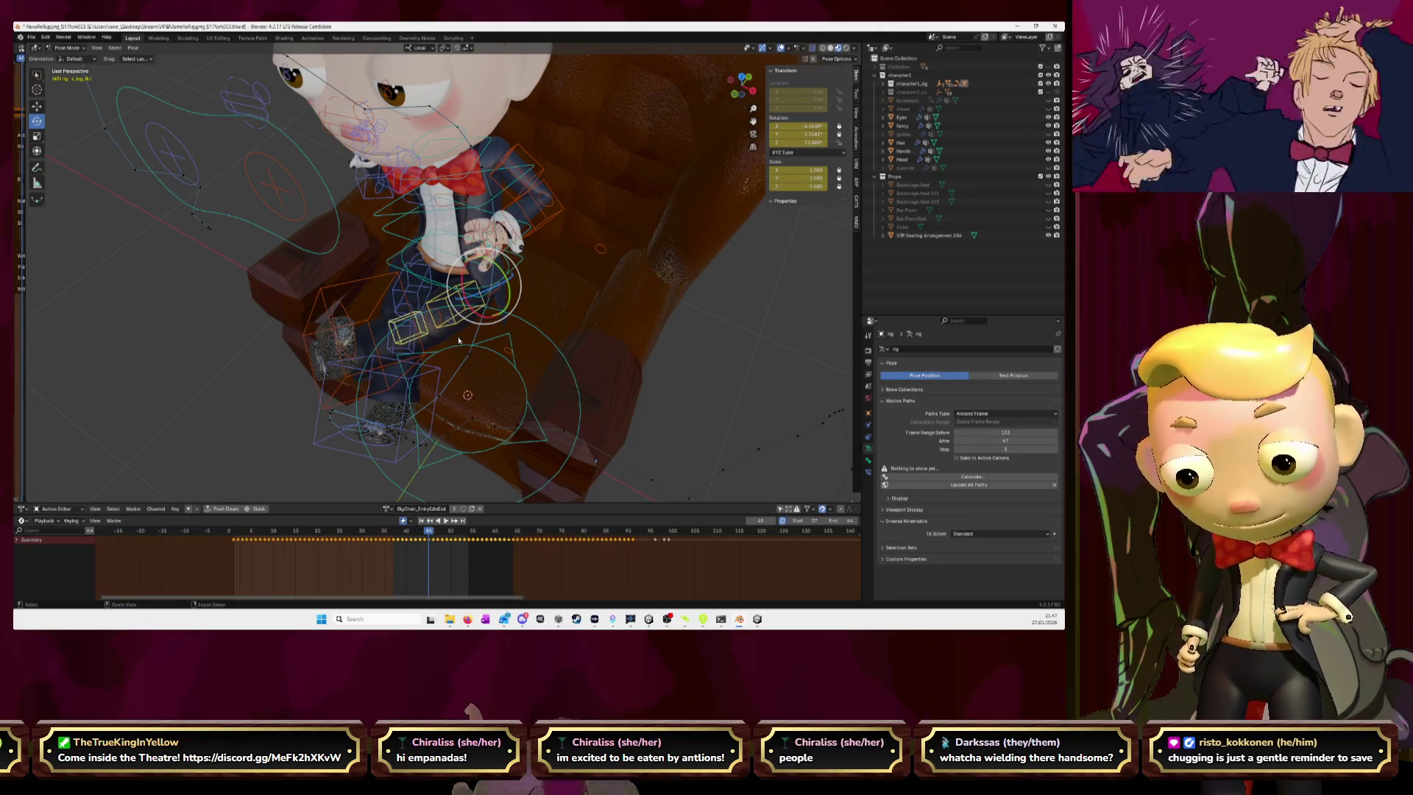
{"action": "key", "text": "ctrl+v"}
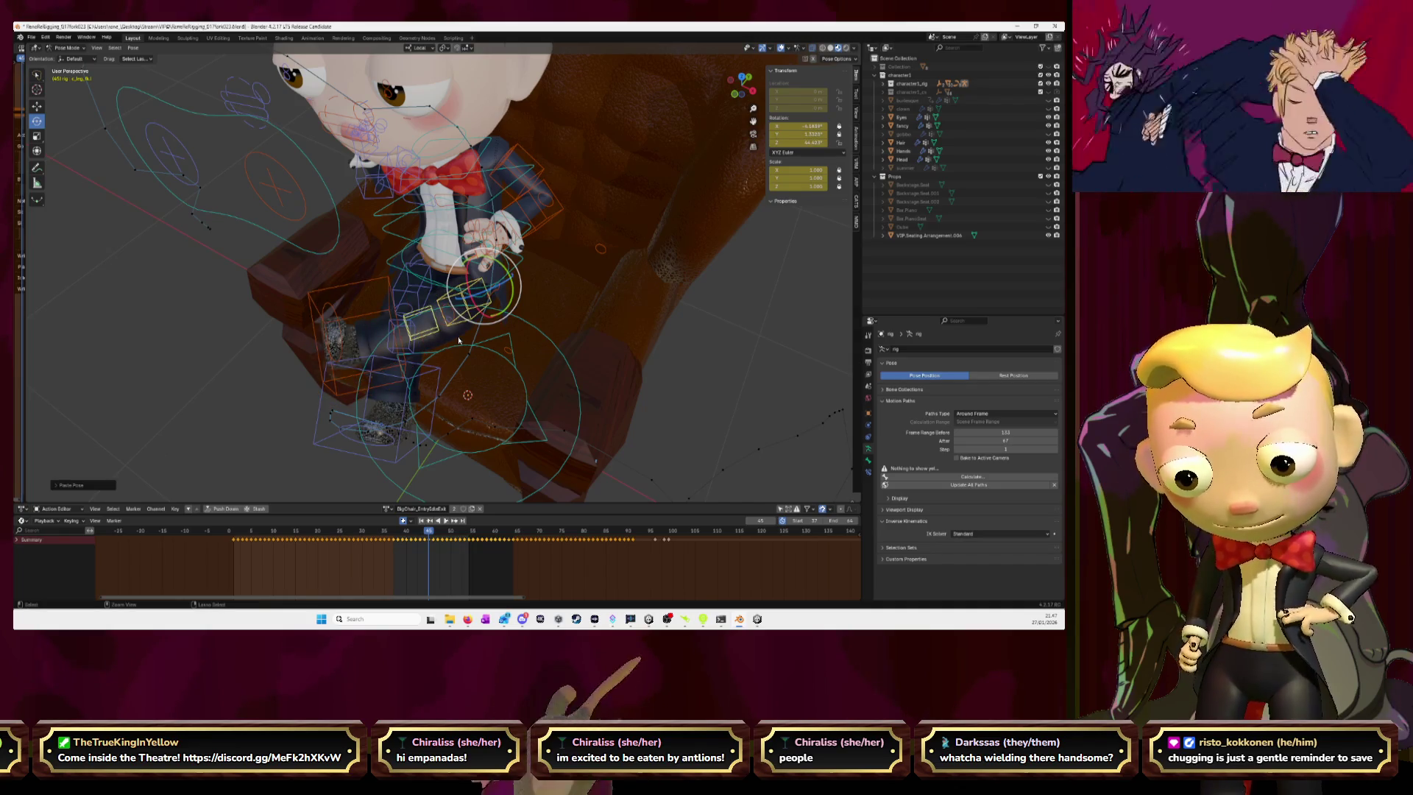
{"action": "key", "text": "Right"}
{"action": "key", "text": "Right"}
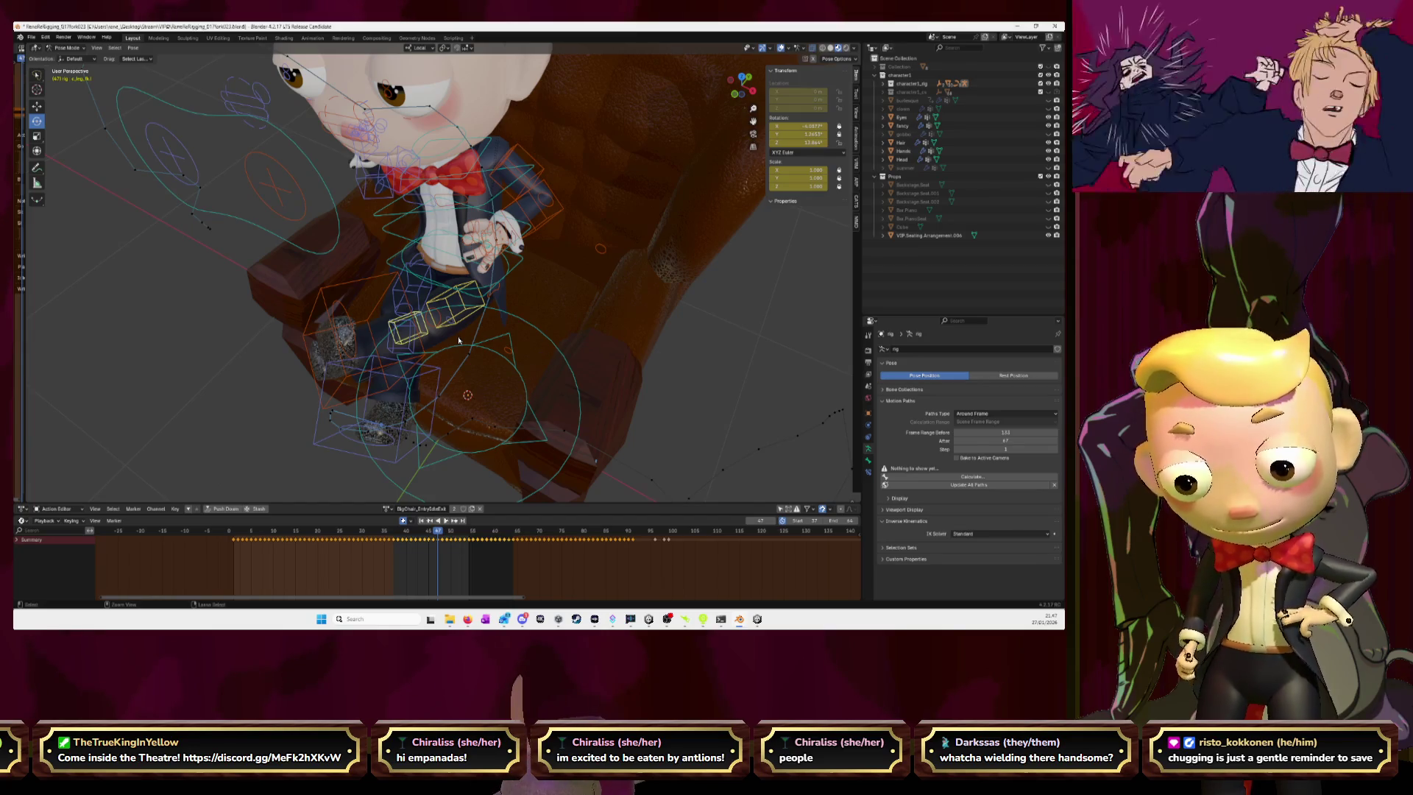
{"action": "key", "text": "Right"}
{"action": "key", "text": "Right"}
{"action": "key", "text": "ctrl+v"}
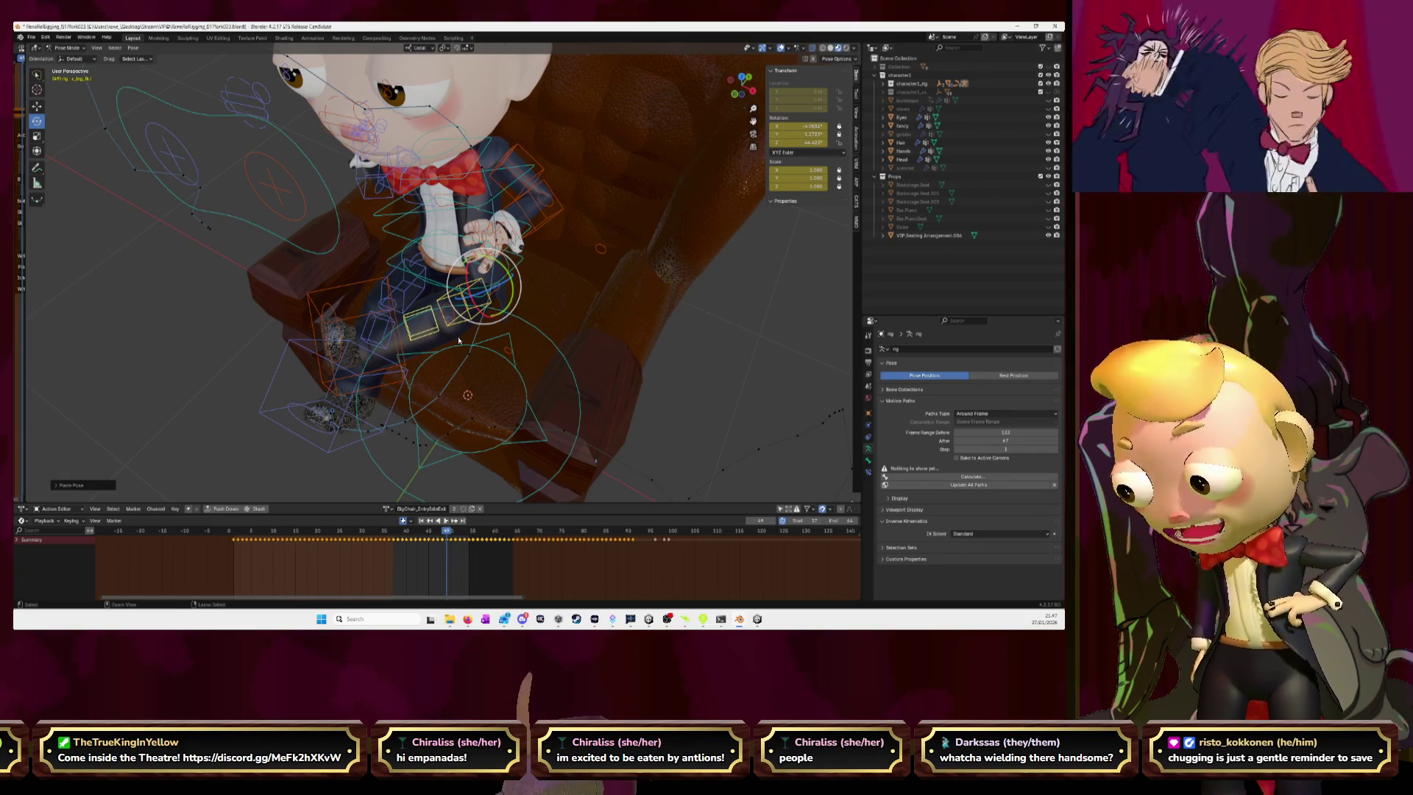
{"action": "key", "text": "Right"}
{"action": "key", "text": "Right"}
{"action": "key", "text": "Right"}
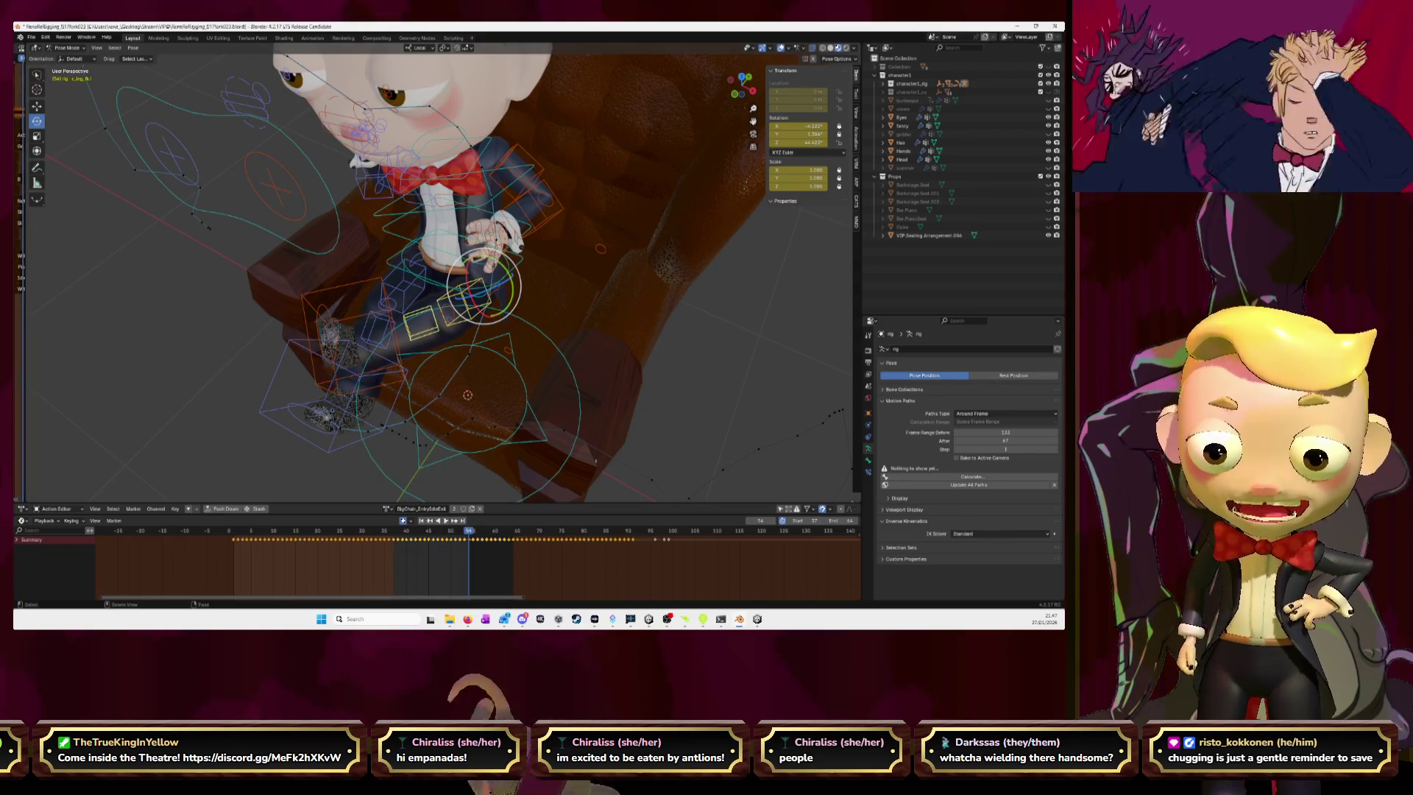
{"action": "key", "text": "Left"}
- Step frame by frame forward toward frame 64
{"action": "key", "text": "Right"}
{"action": "key", "text": "Left"}
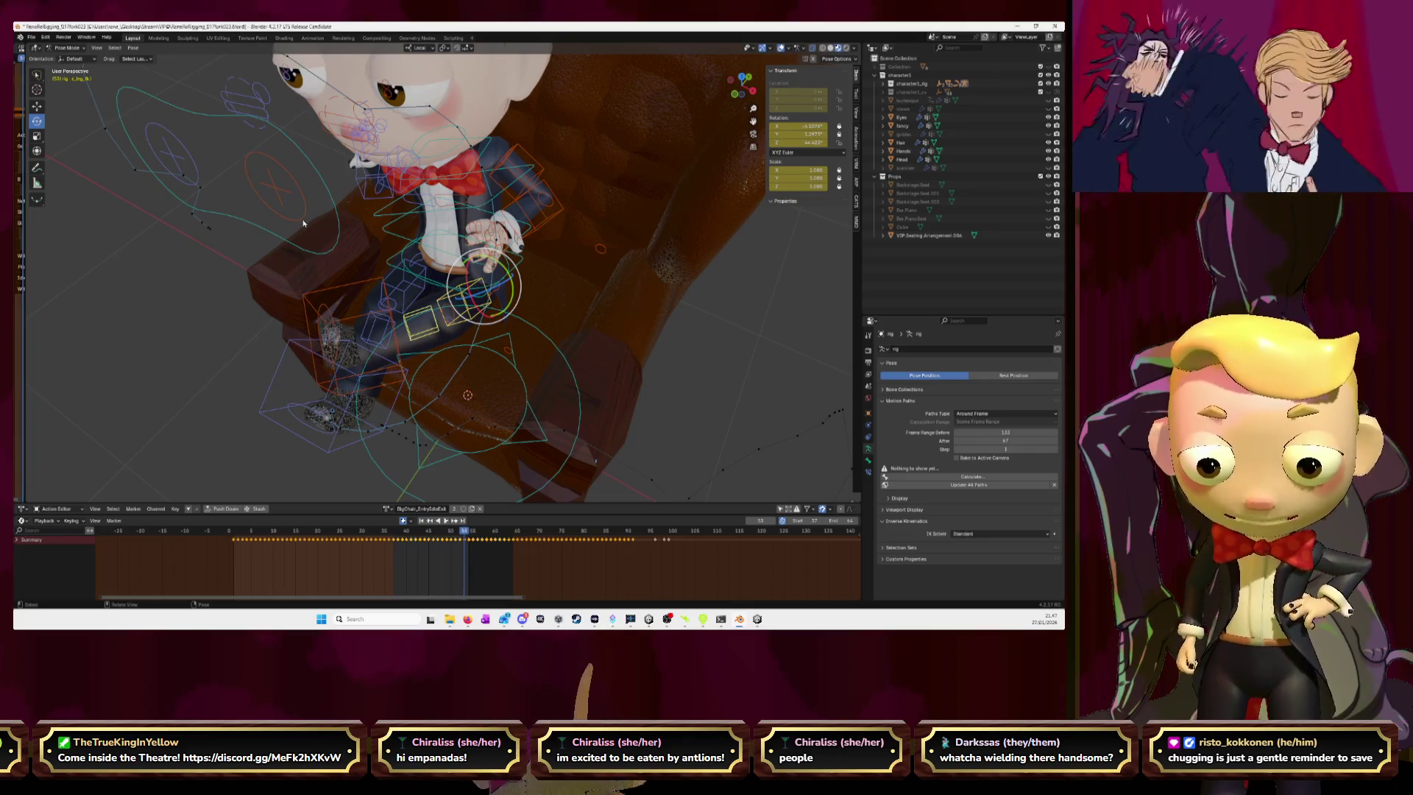
{"action": "key", "text": "Right"}
{"action": "key", "text": "Right"}
{"action": "key", "text": "Right"}
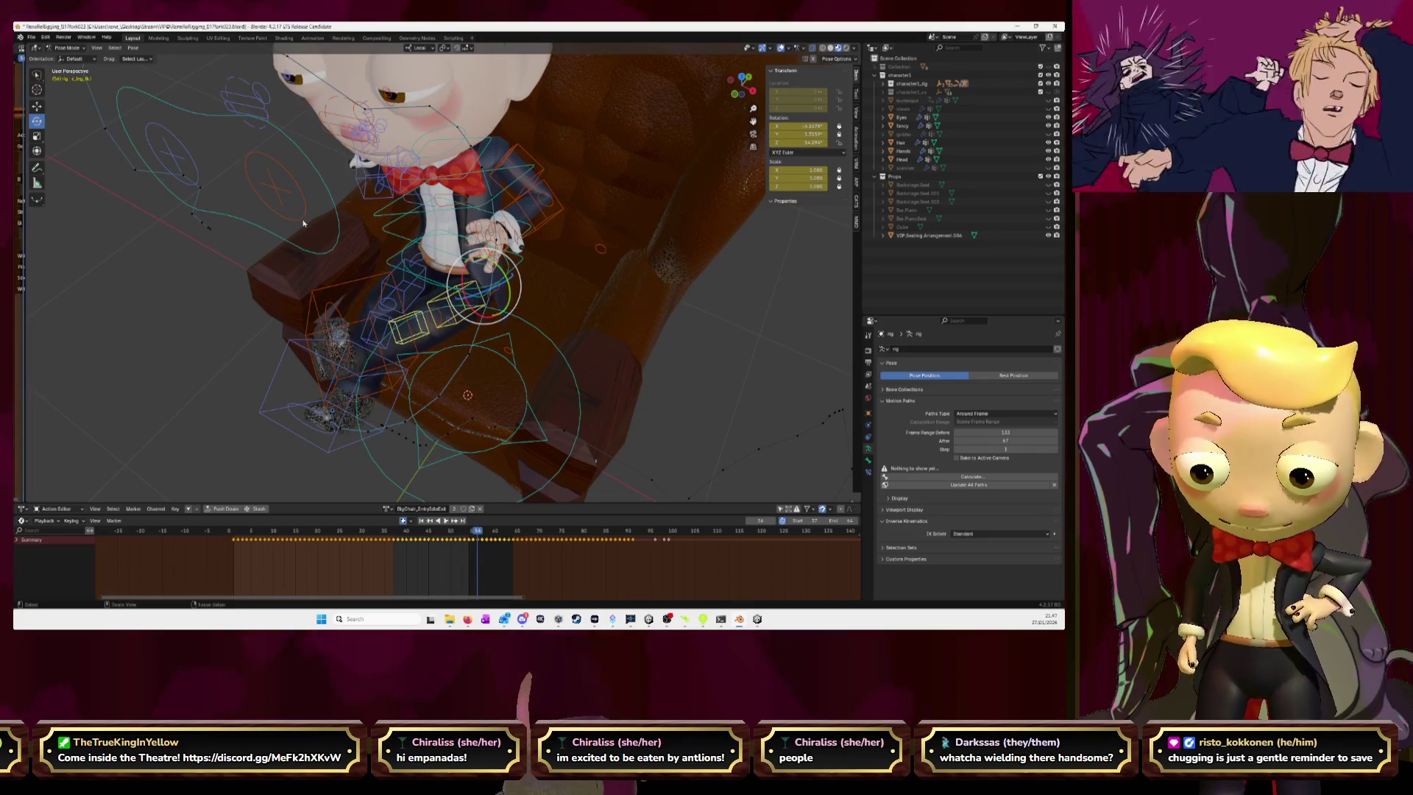
{"action": "key", "text": "Right"}
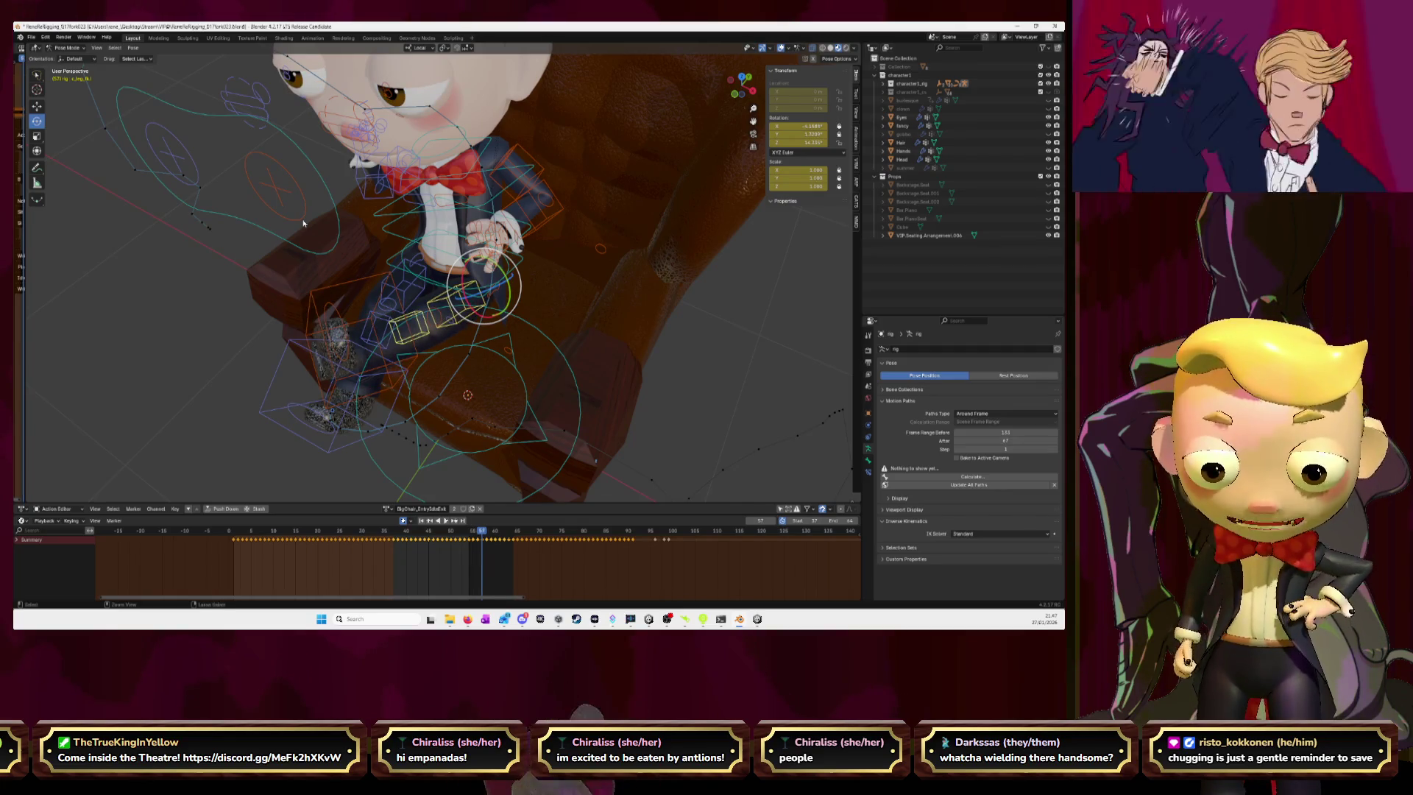
{"action": "key", "text": "Right"}
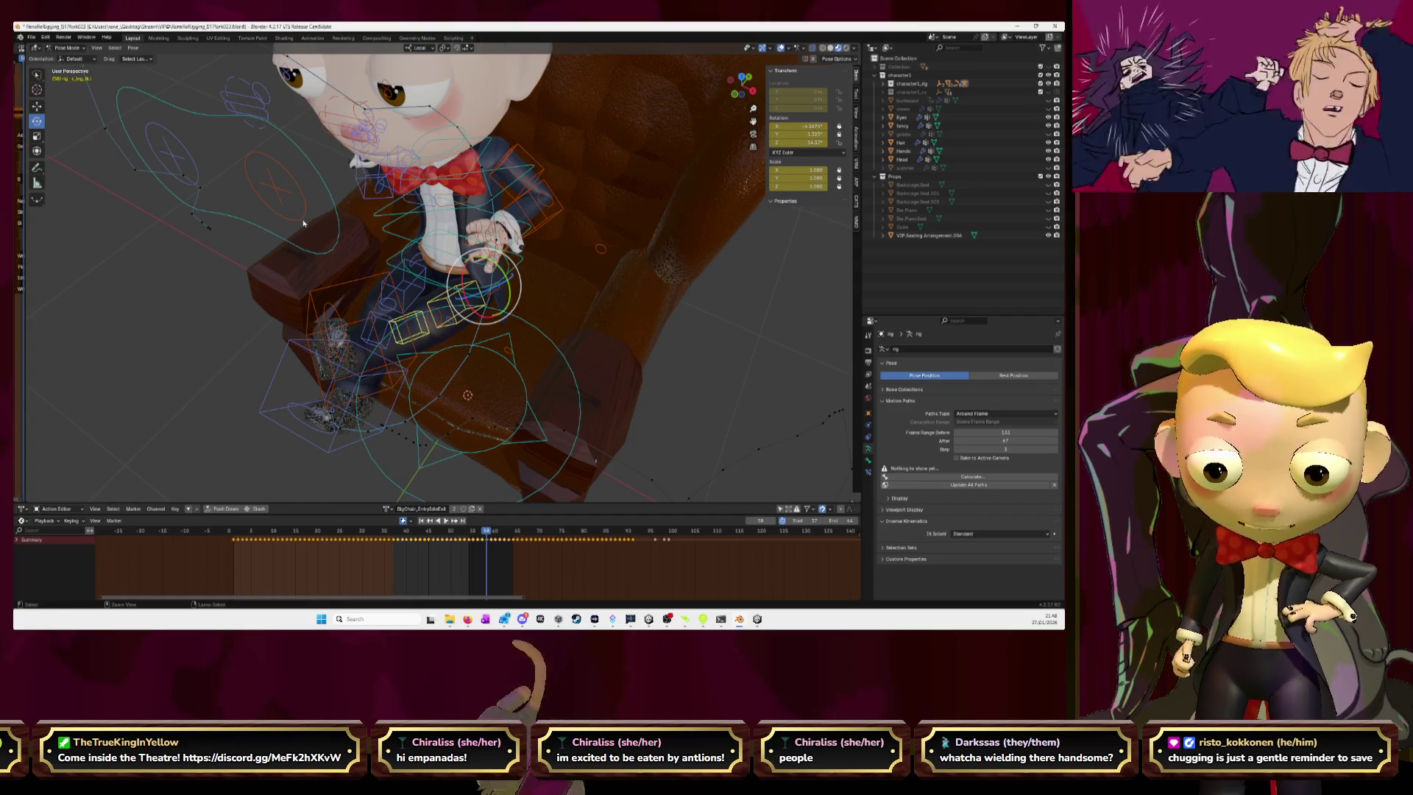
{"action": "key", "text": "Right"}
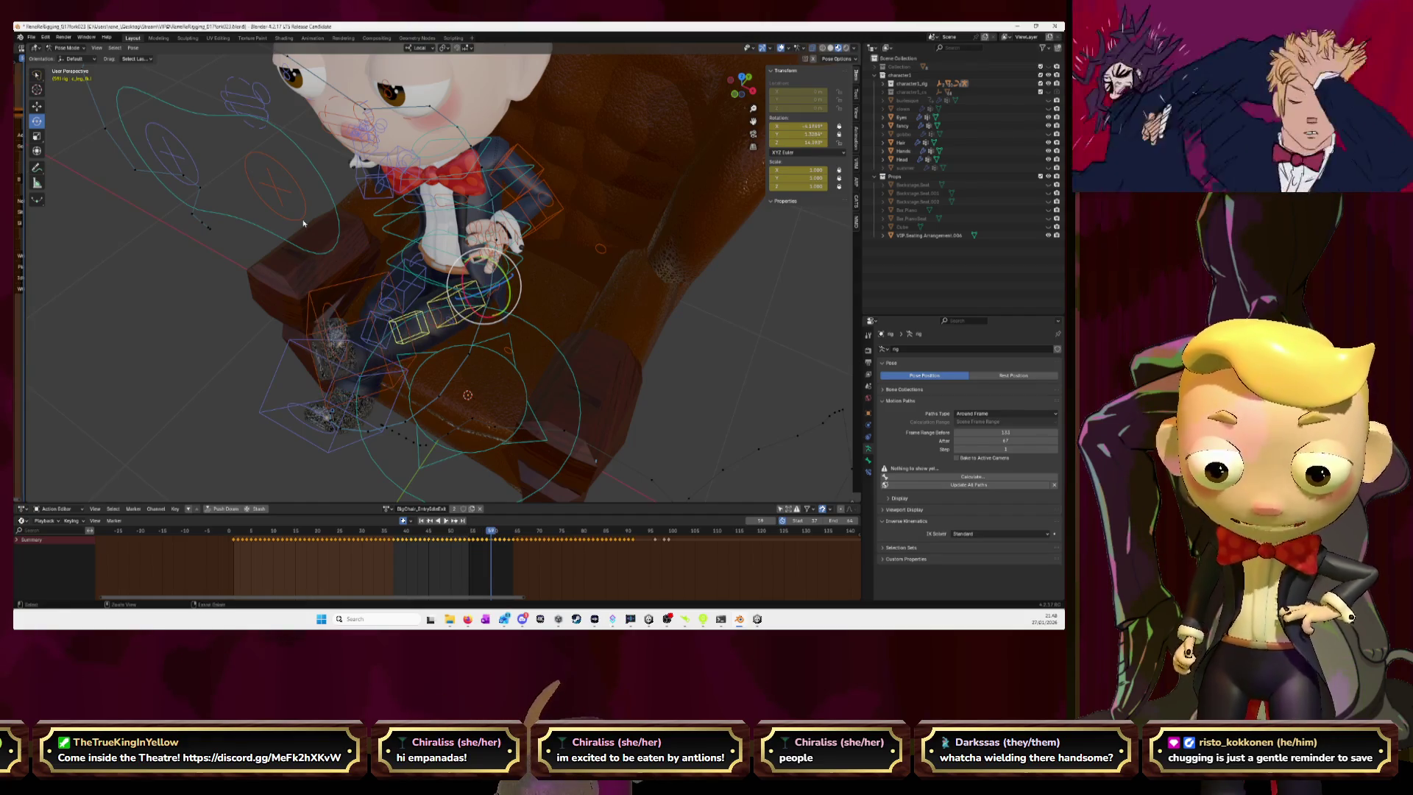
{"action": "key", "text": "Right"}
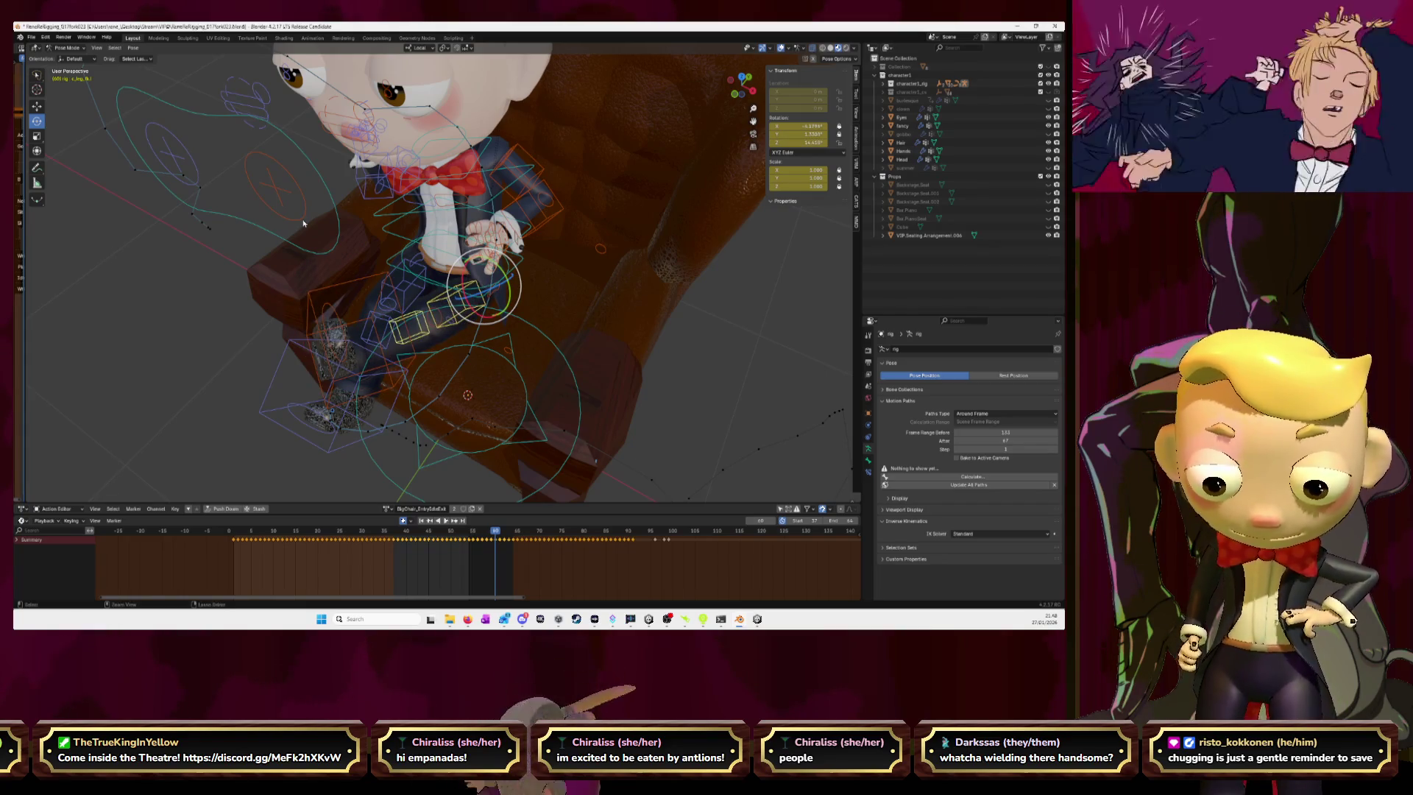
{"action": "key", "text": "Right"}
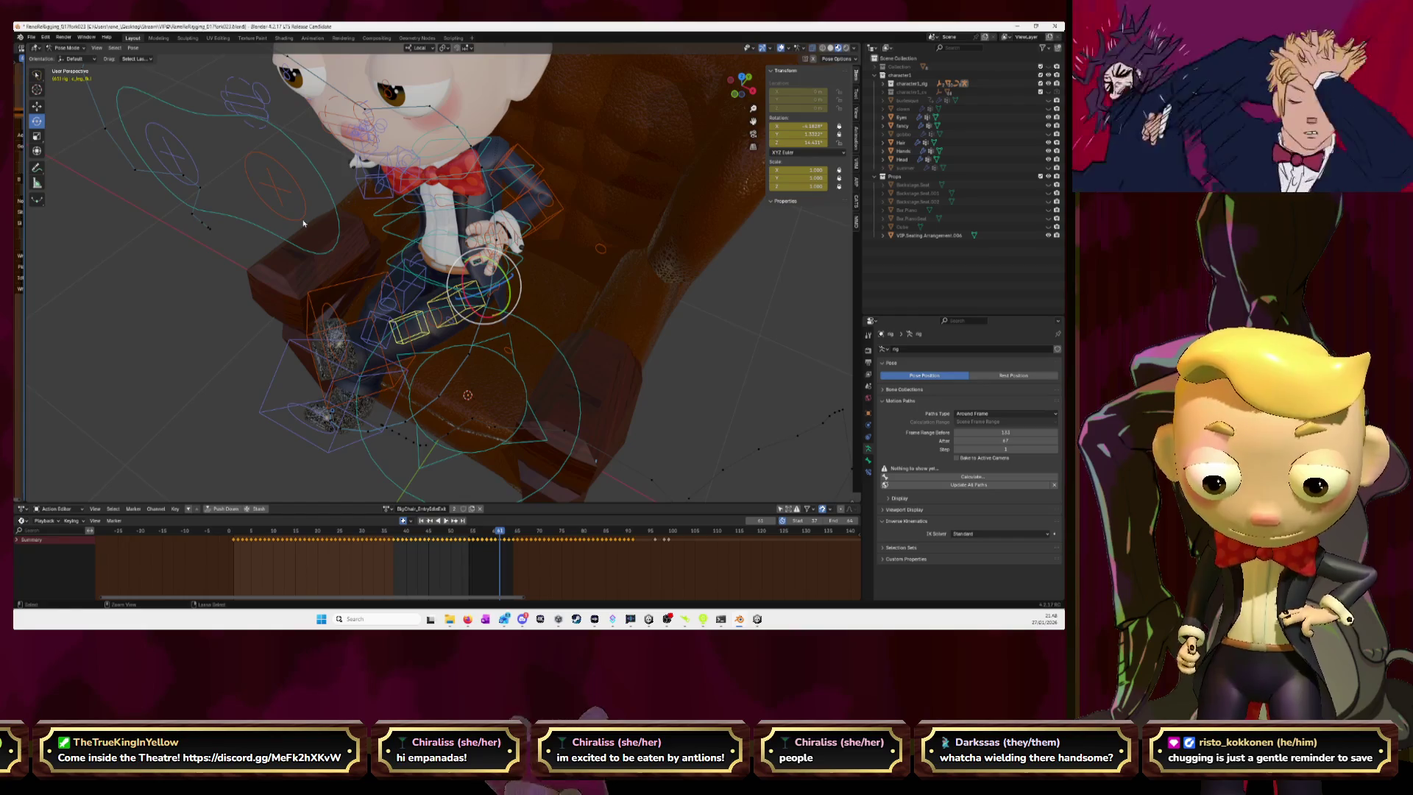
- Paste the leg pose on frame 64 and play back the animation to review it
{"action": "key", "text": "Right"}
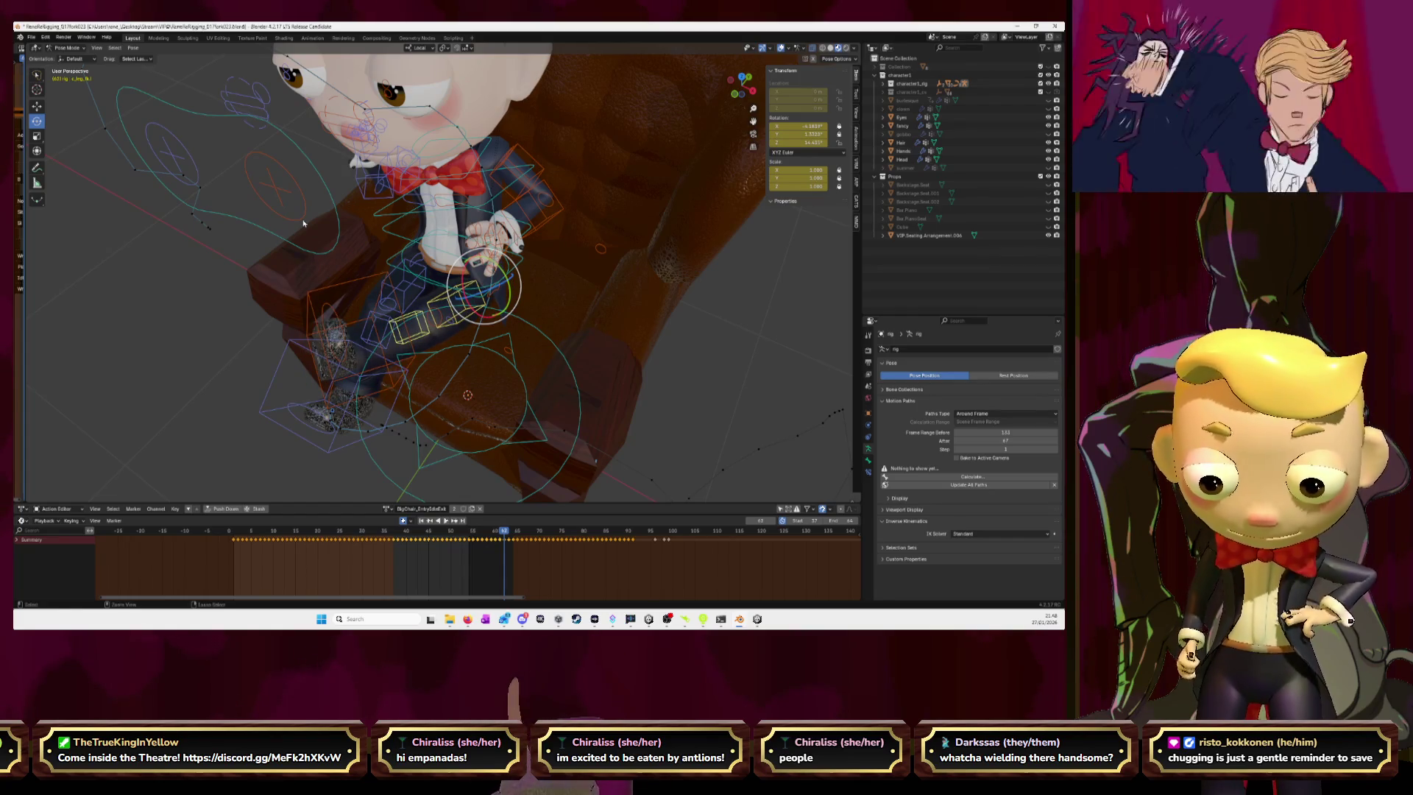
{"action": "key", "text": "Right"}
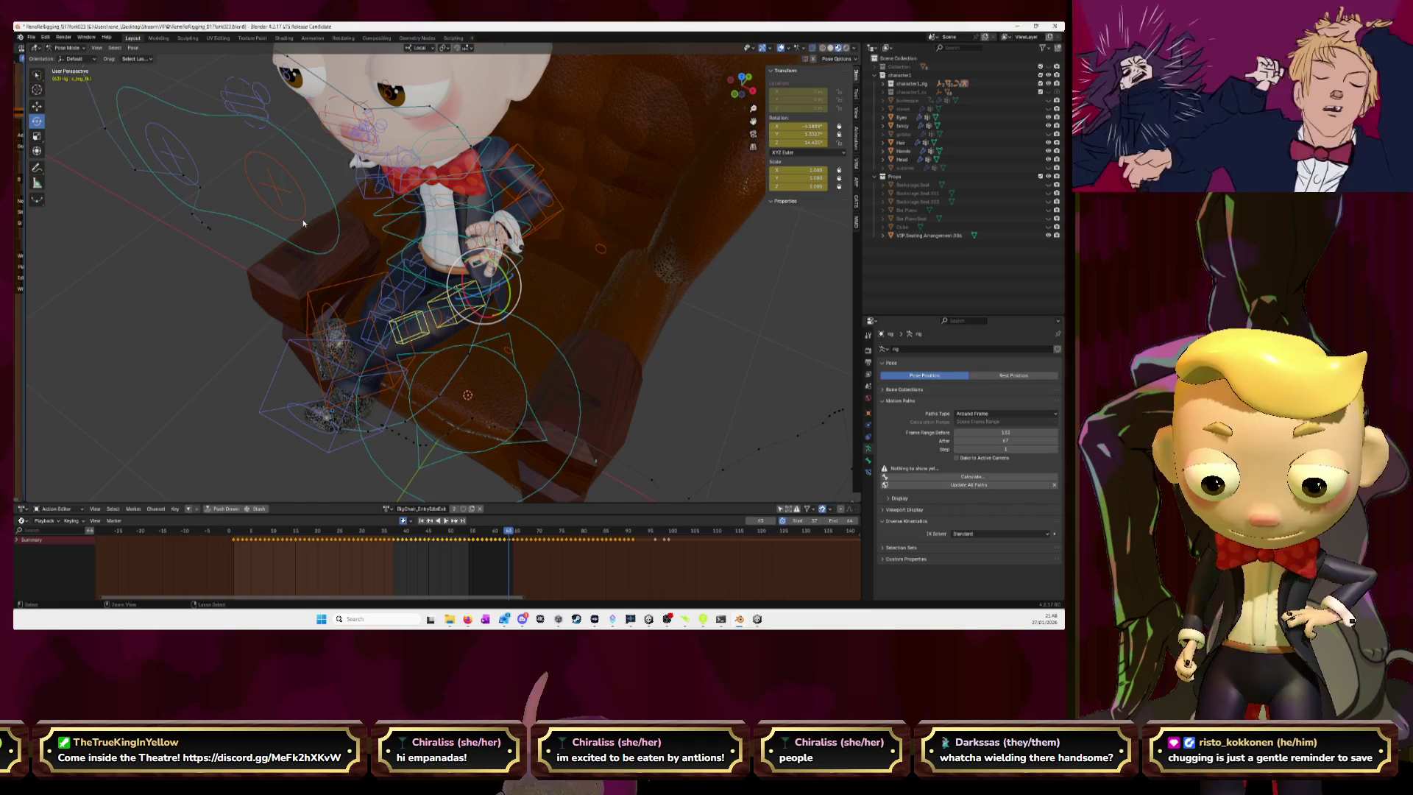
{"action": "key", "text": "Right"}
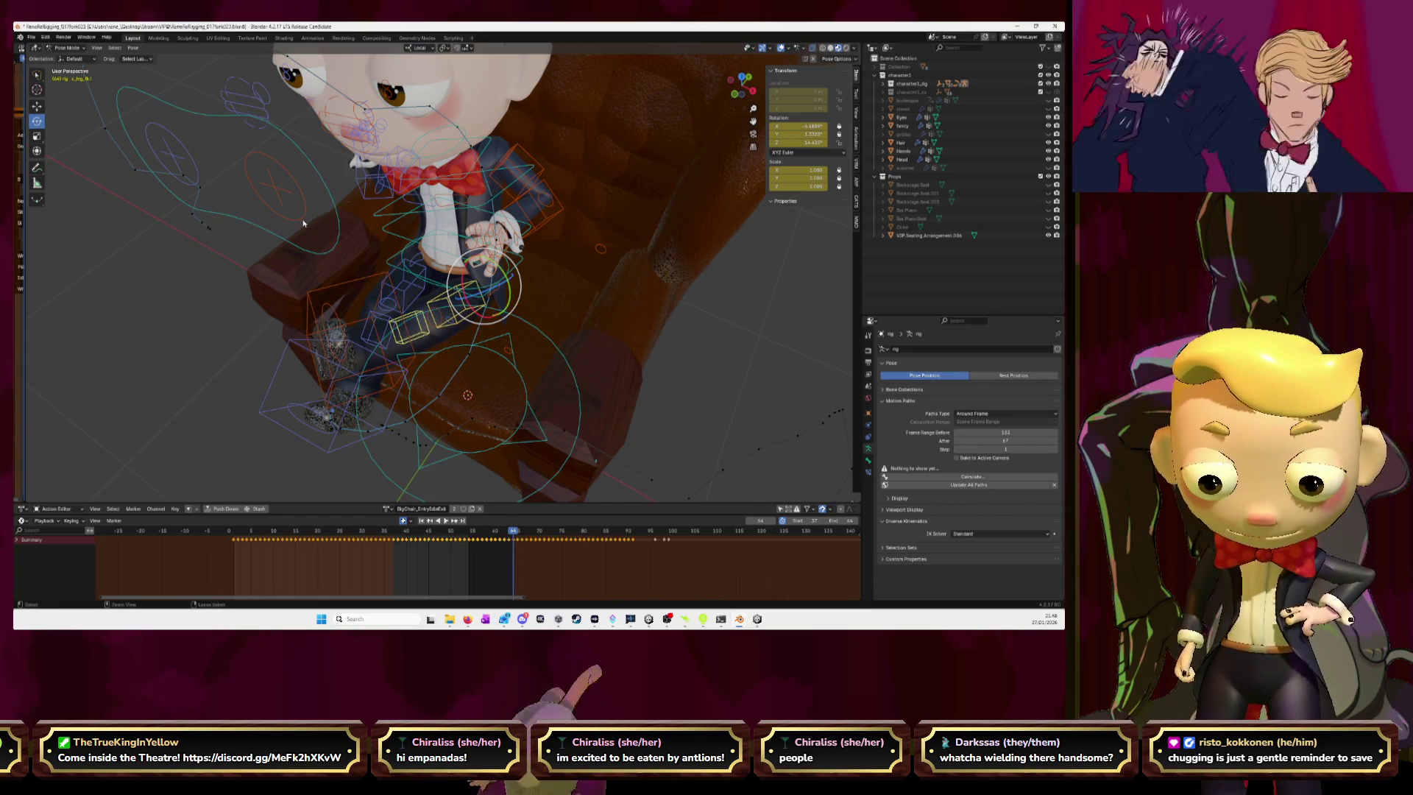
{"action": "key", "text": "ctrl+v"}
{"action": "key", "text": "space"}
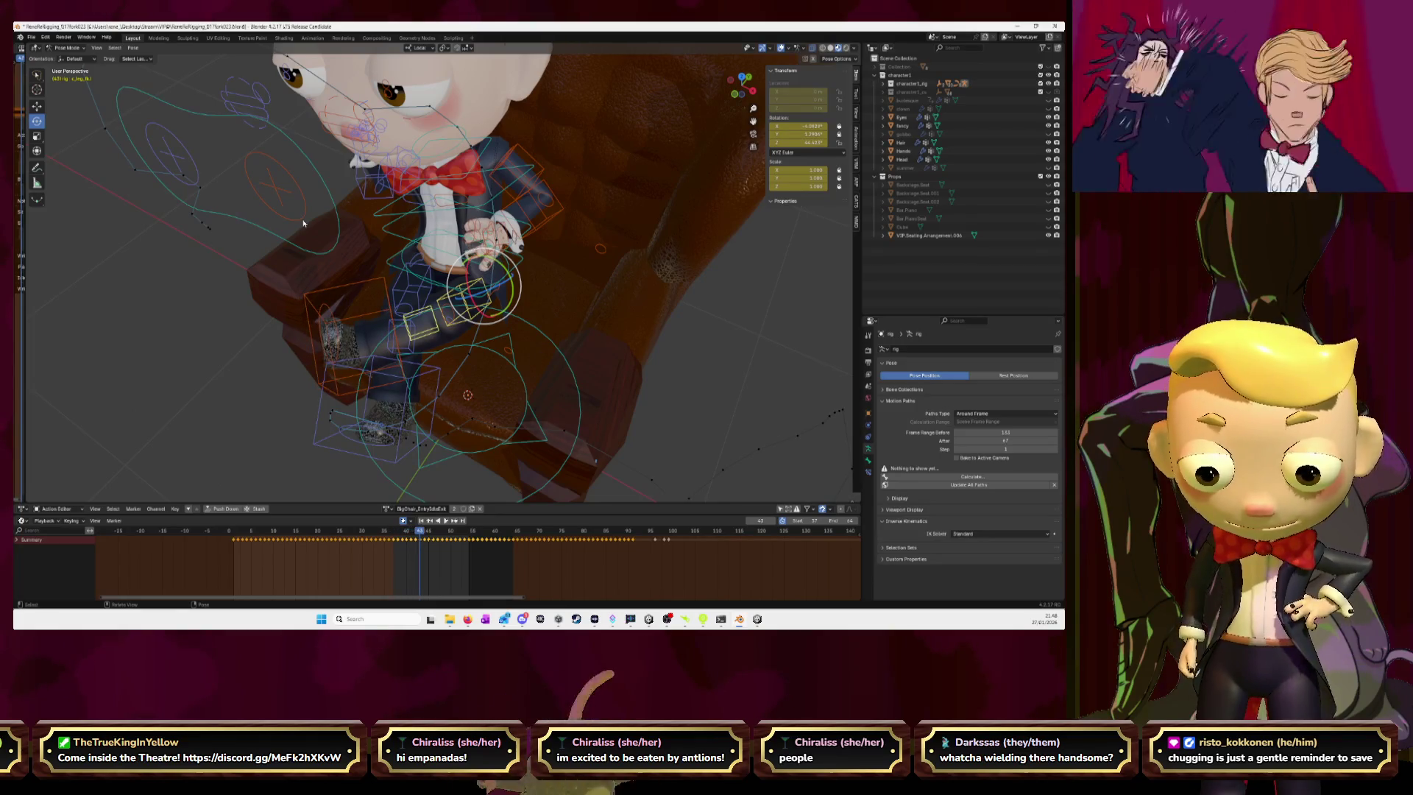
- Select the c_thigh_fk thigh control on the leg and copy its pose
{"action": "left_click", "coordinate": [401, 334]}
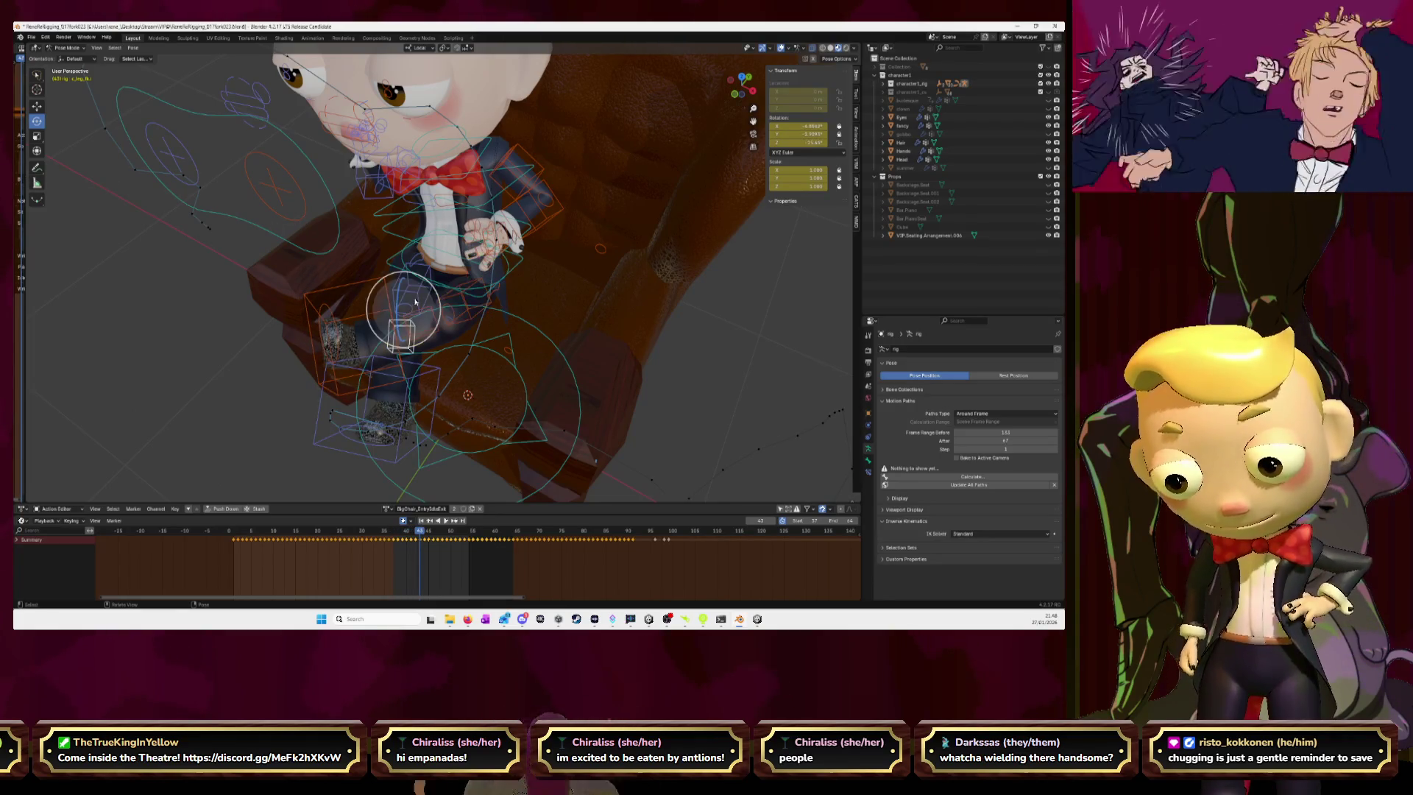
{"action": "left_click", "coordinate": [454, 304]}
{"action": "key", "text": "ctrl+c"}
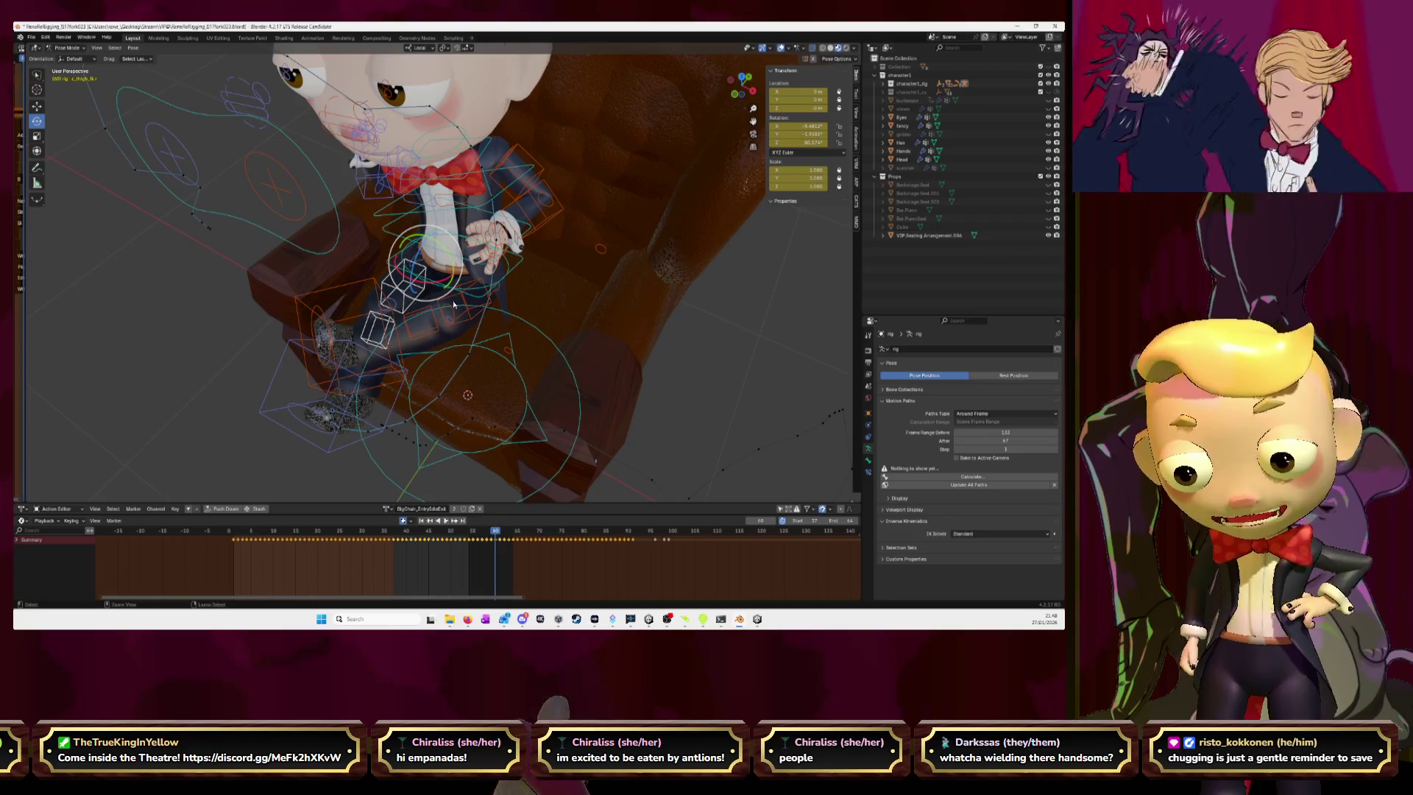
- Step forward to frame 64 and paste the copied leg pose there
{"action": "key", "text": "Right"}
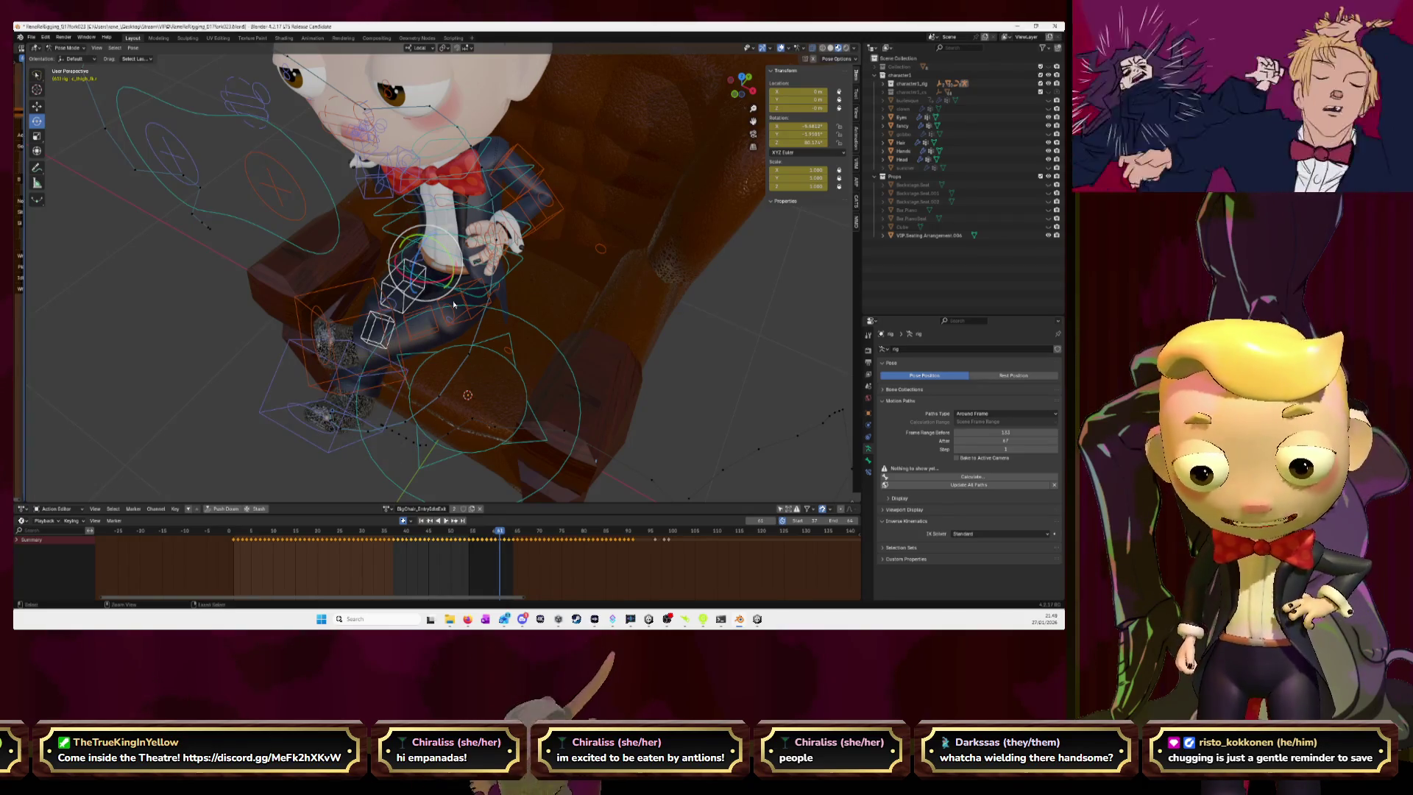
{"action": "key", "text": "Right"}
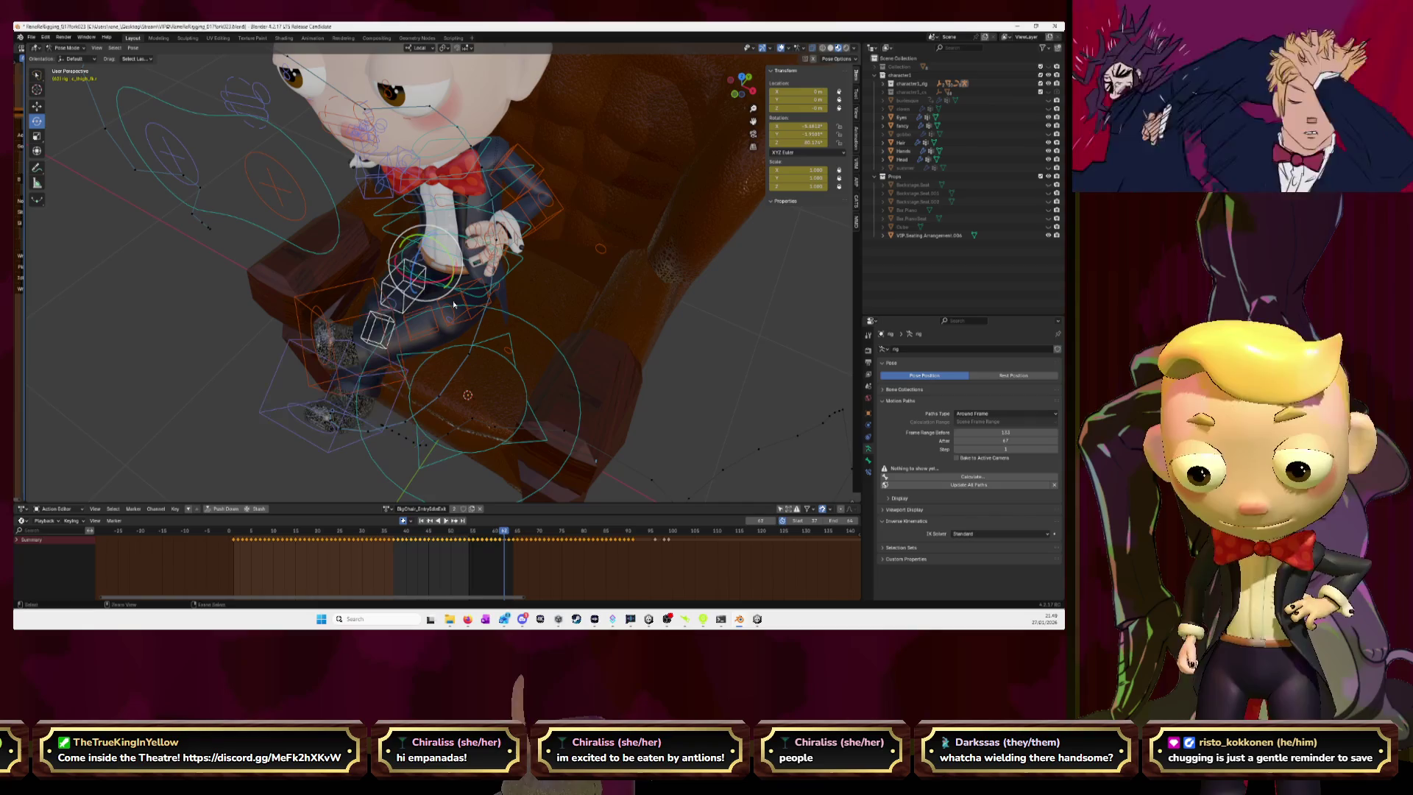
{"action": "key", "text": "Right"}
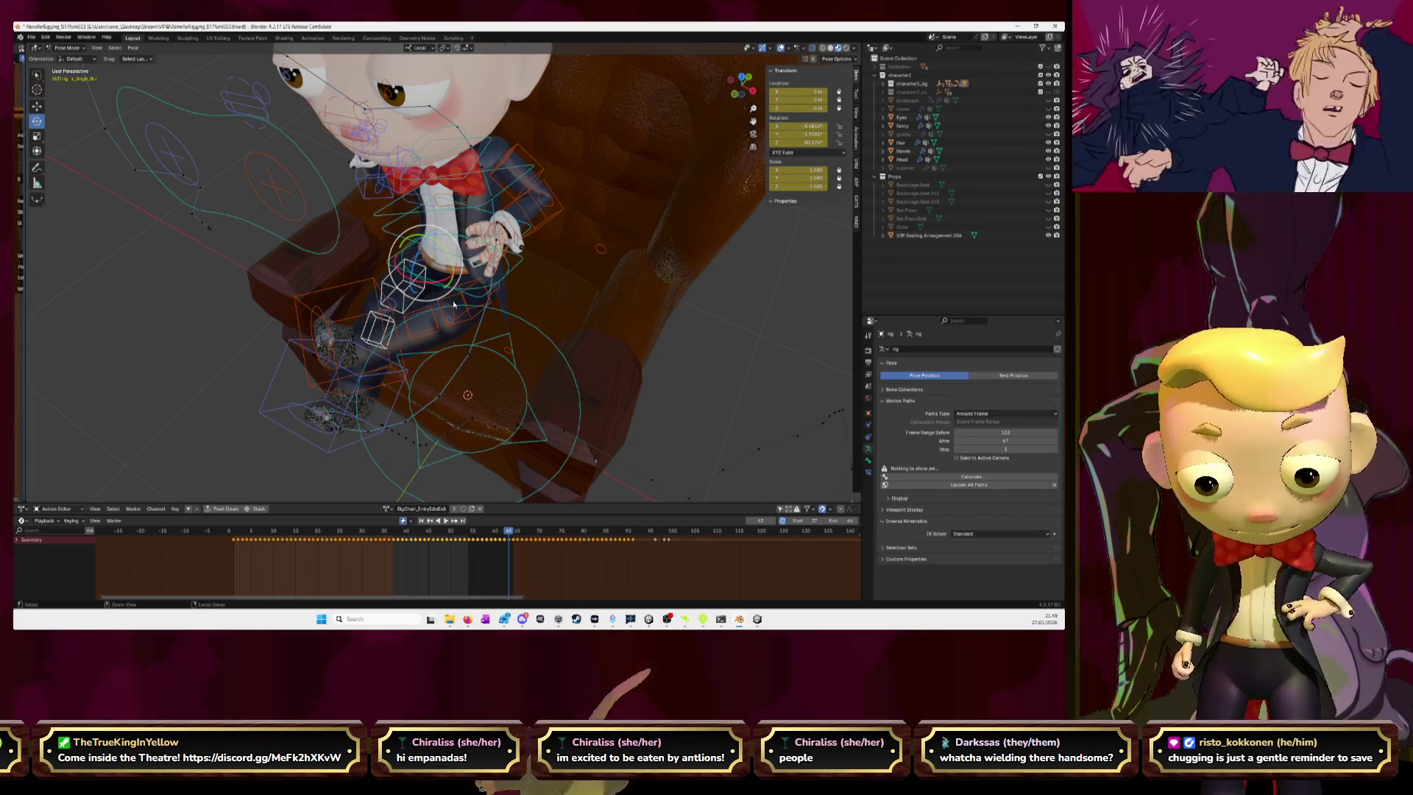
{"action": "key", "text": "Right"}
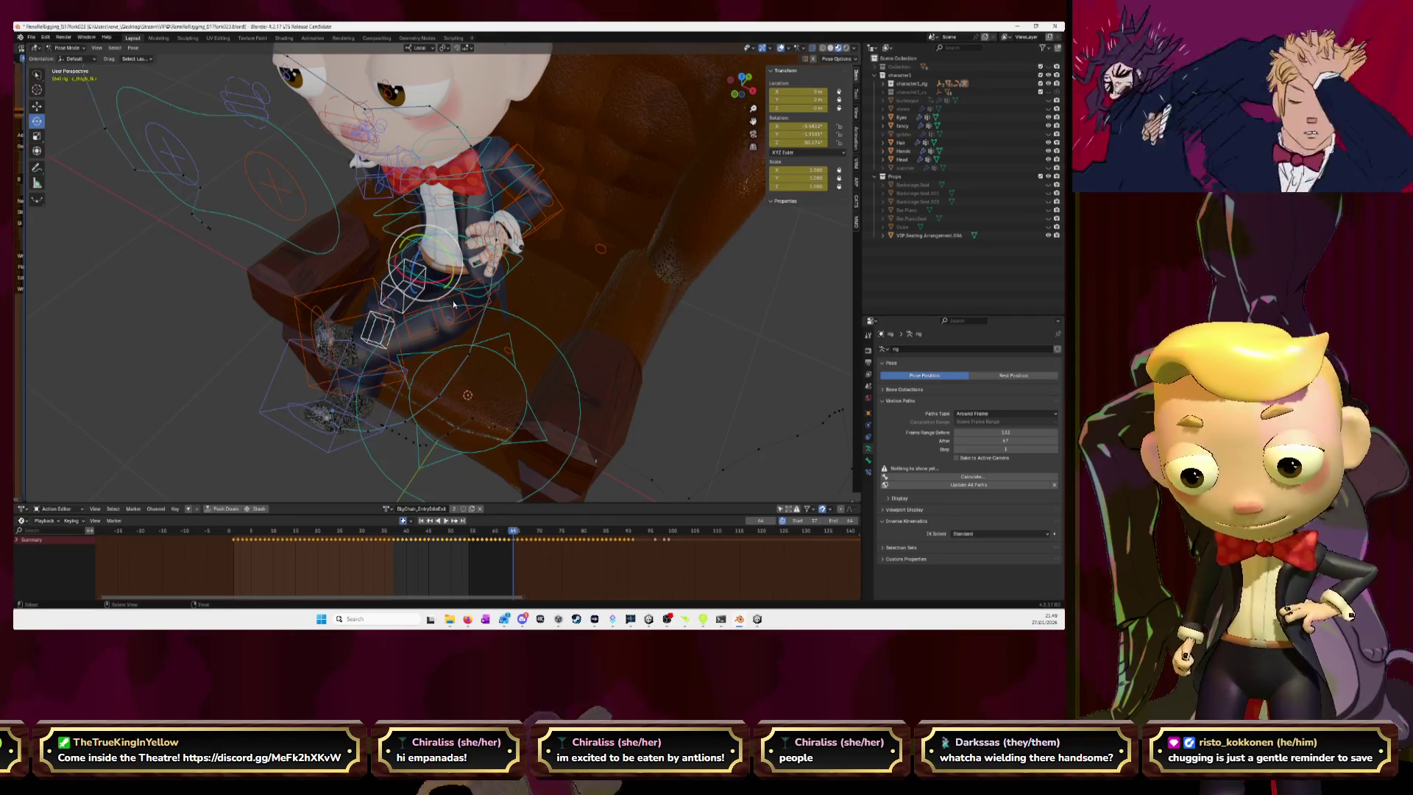
{"action": "key", "text": "ctrl+v"}
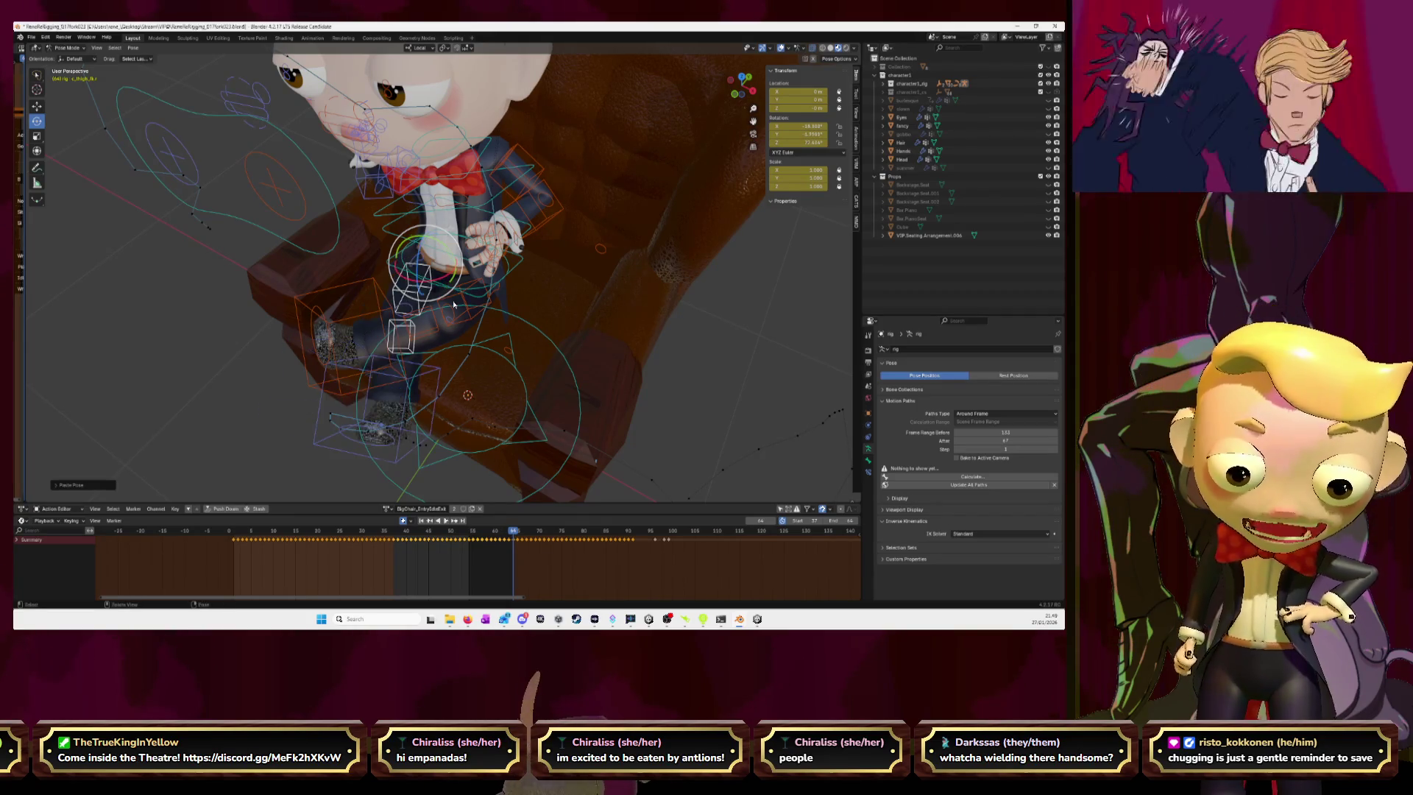
{"action": "key", "text": "Right"}
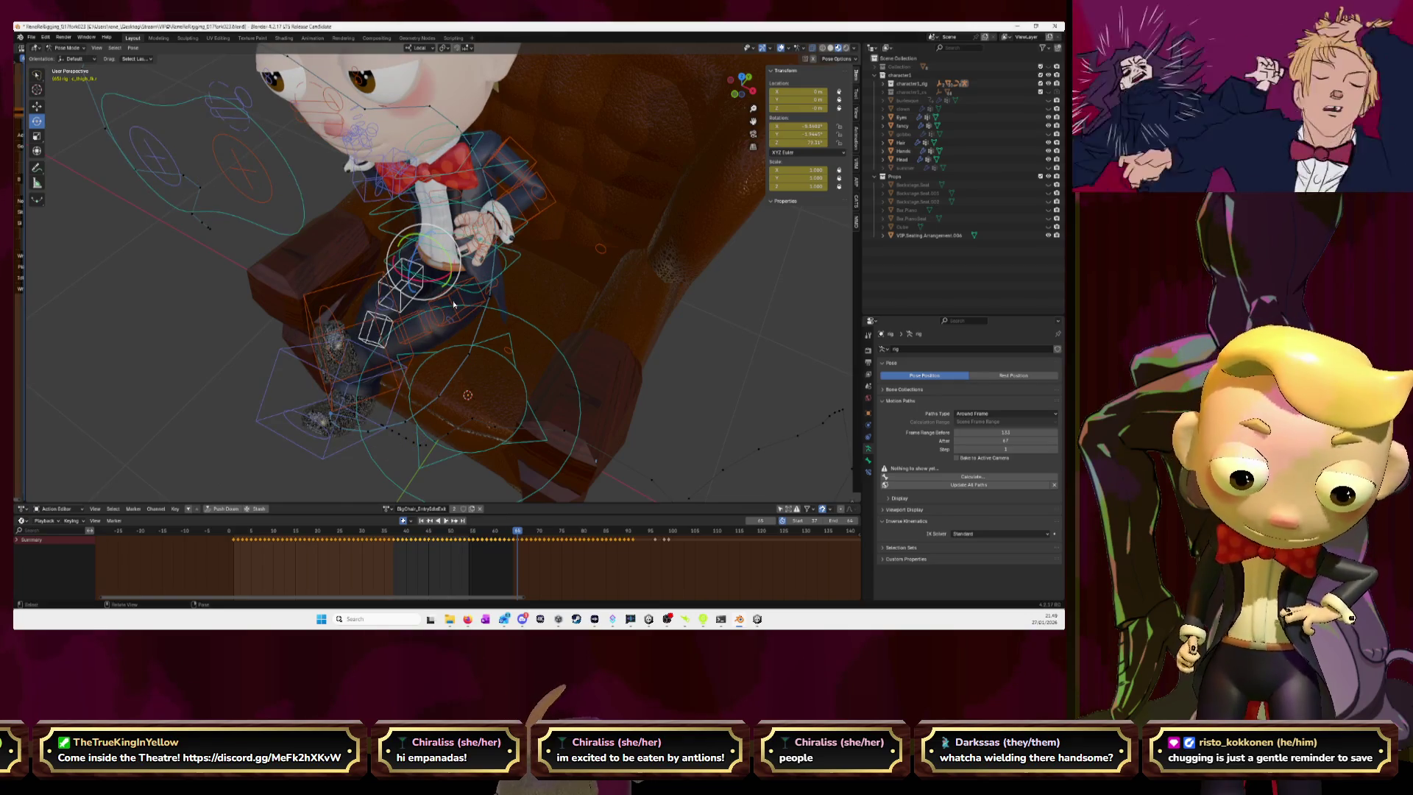
- Scrub back and forth between frames 13 and 64 to review the leg motion
{"action": "key", "text": "Left"}
{"action": "key", "text": "Left"}
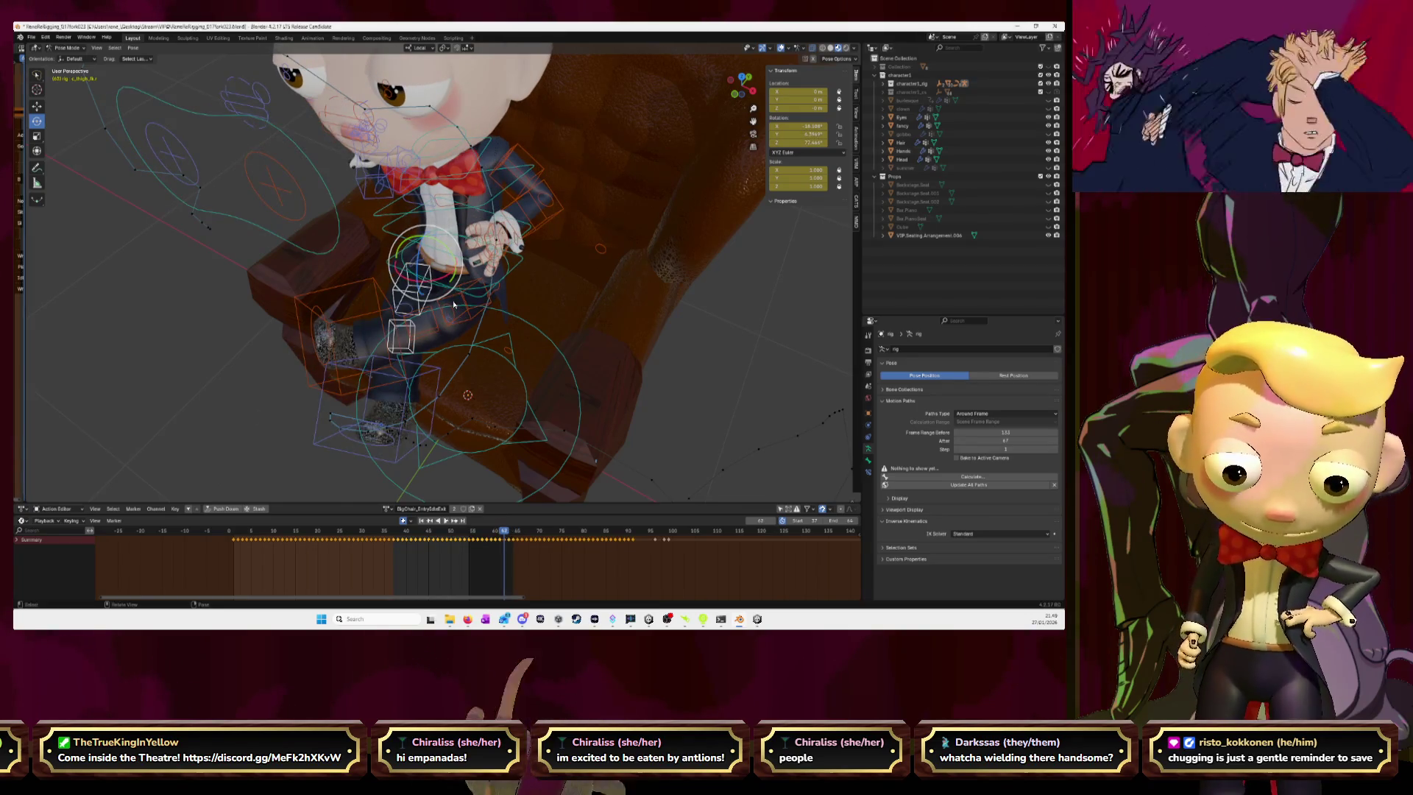
{"action": "key", "text": "Right"}
{"action": "key", "text": "Right"}
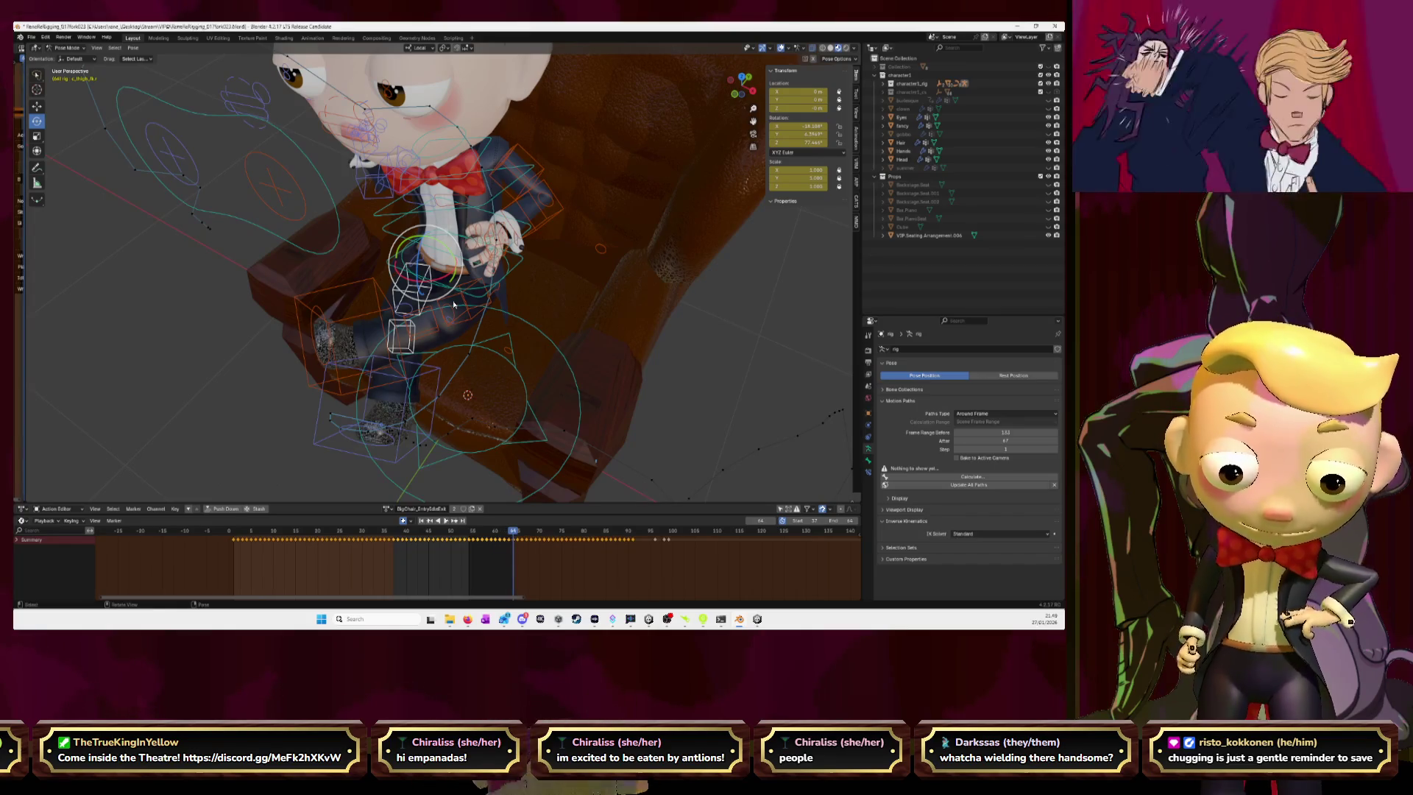
{"action": "key", "text": "Right"}
{"action": "key", "text": "Right"}
{"action": "key", "text": "Right"}
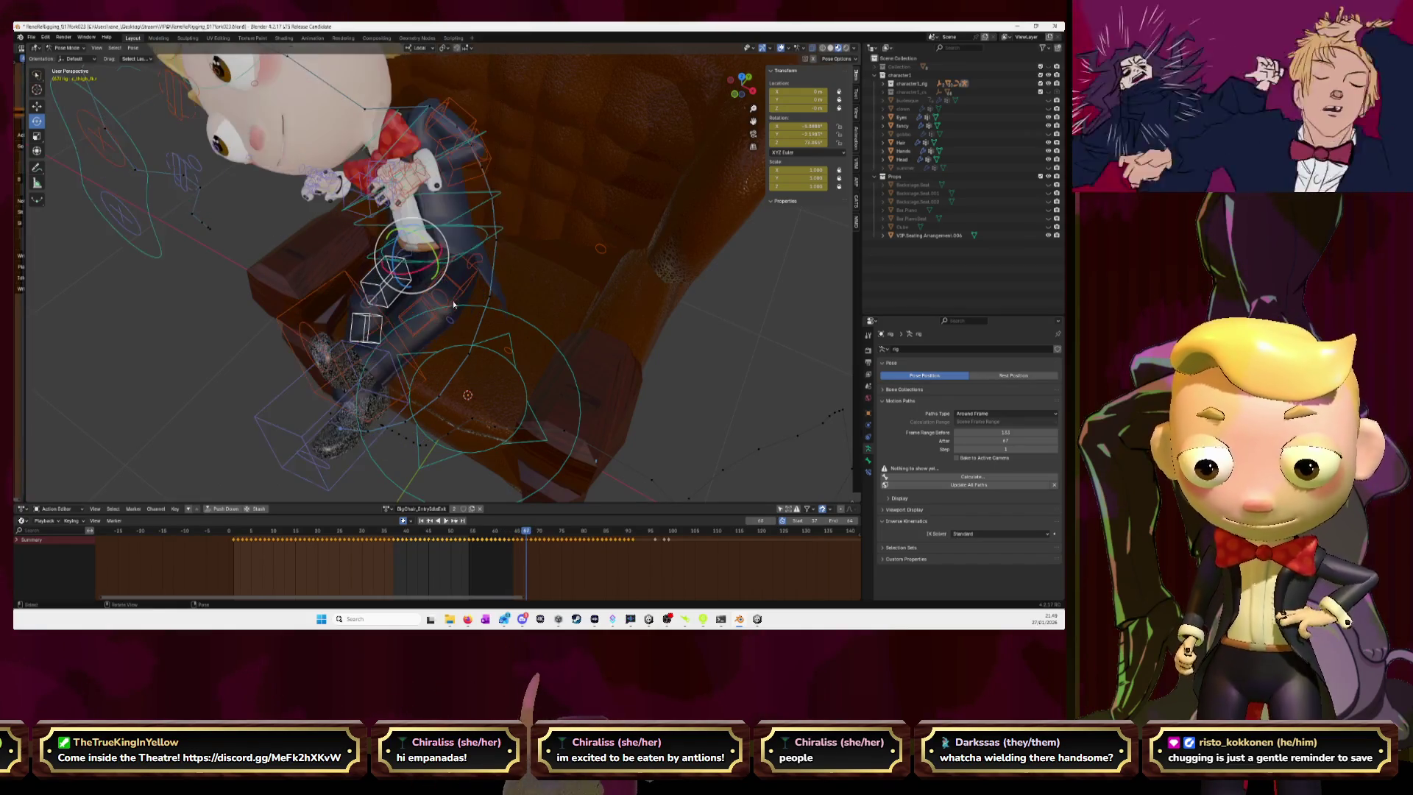
{"action": "key", "text": "Left"}
{"action": "key", "text": "Left"}
{"action": "key", "text": "Left"}
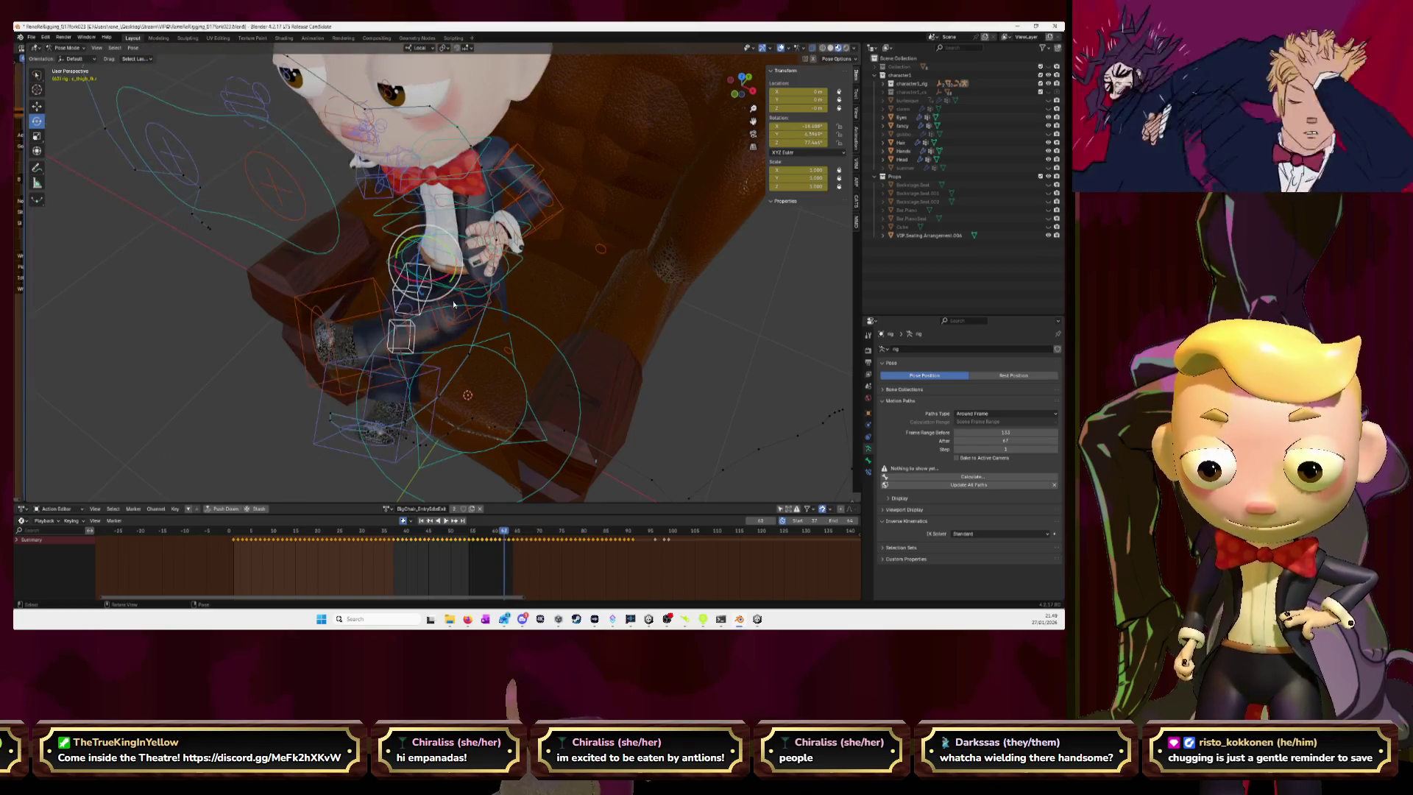
{"action": "key", "text": "Left"}
{"action": "key", "text": "Left"}
{"action": "key", "text": "Left"}
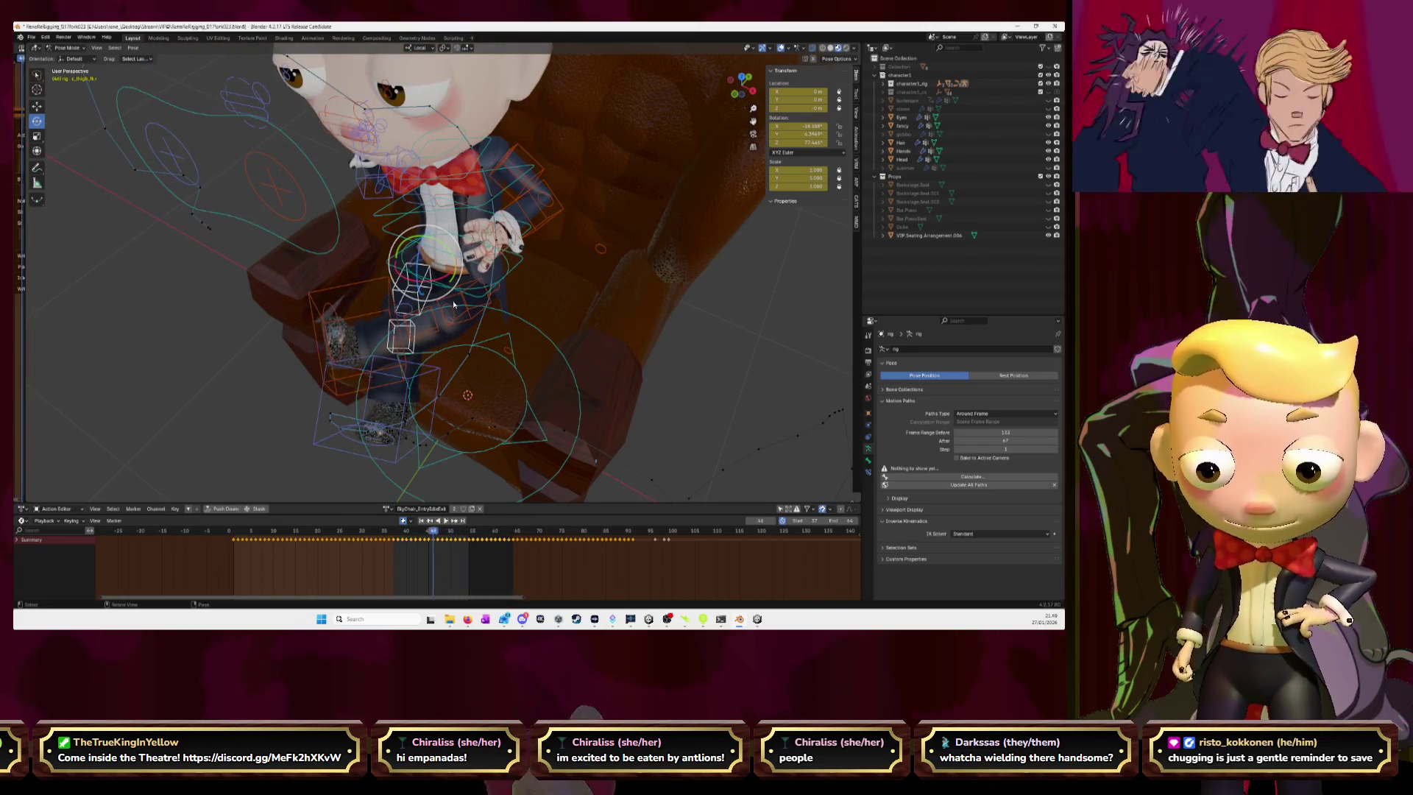
{"action": "key", "text": "Left"}
{"action": "key", "text": "Left"}
{"action": "key", "text": "Left"}
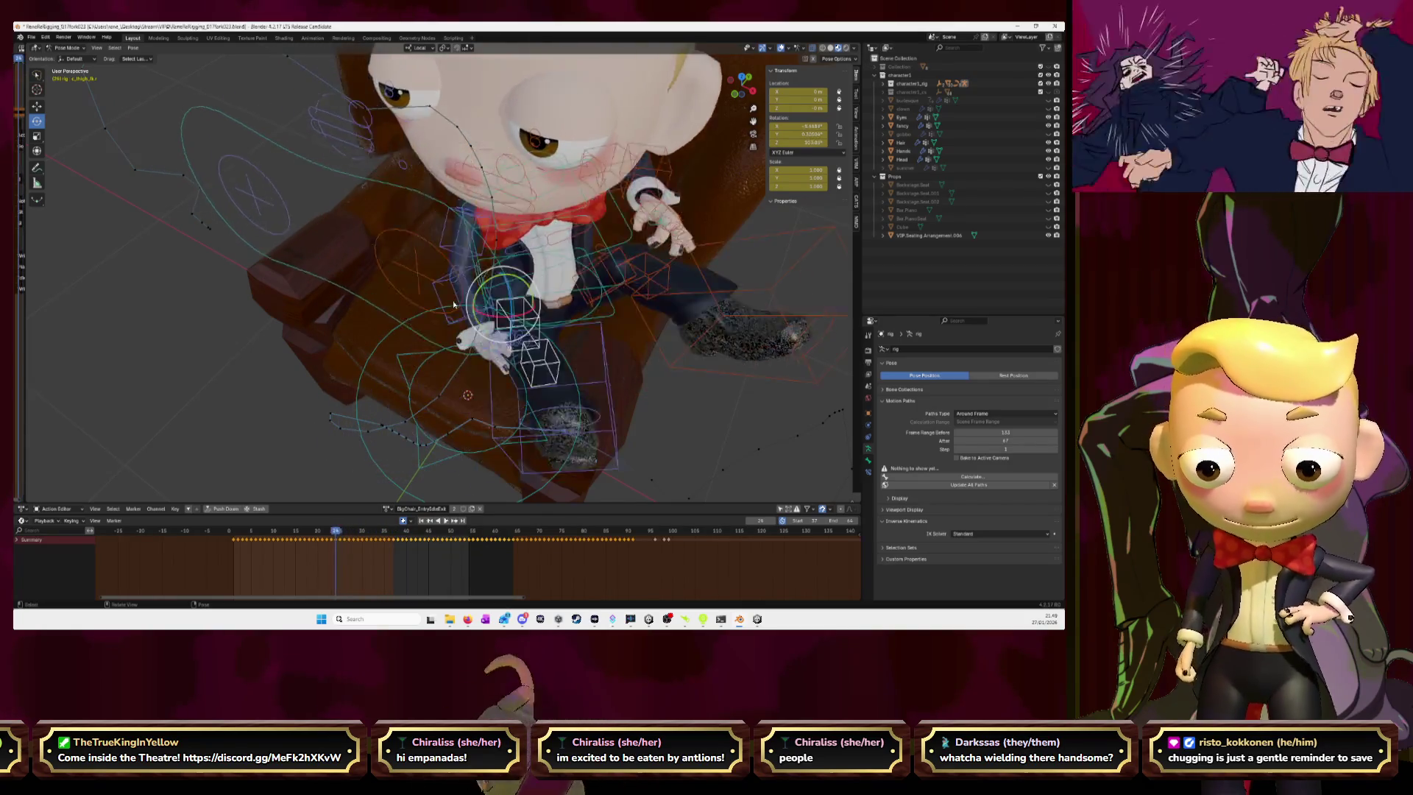
{"action": "key", "text": "Right"}
{"action": "key", "text": "Right"}
{"action": "key", "text": "Right"}
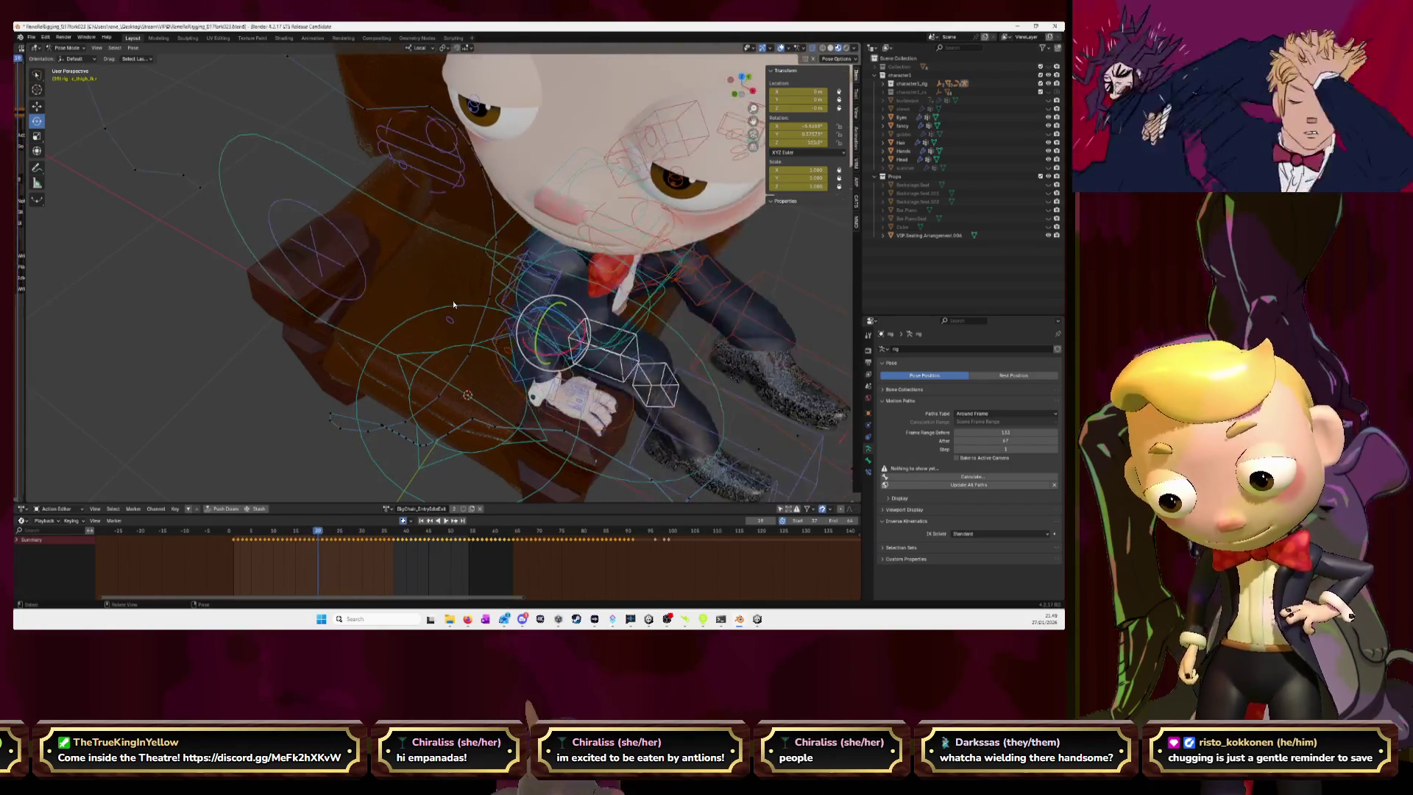
- Orbit around the character and chair, then check the legs across frames 63–73
{"action": "mouse_move", "coordinate": [368, 249]}
{"action": "middle_mouse_down"}
{"action": "mouse_move", "coordinate": [428, 343]}
{"action": "mouse_move", "coordinate": [534, 389]}
{"action": "middle_mouse_up"}
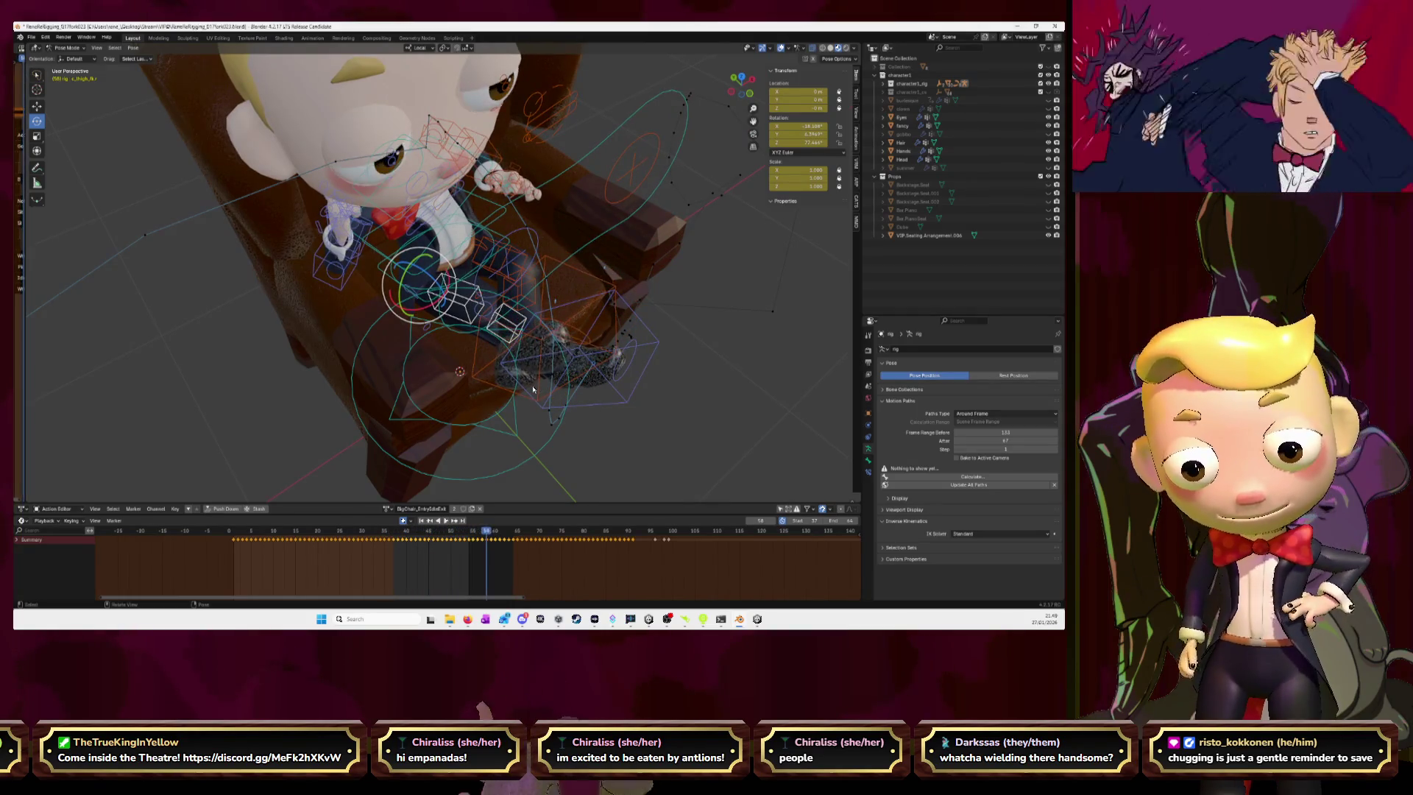
{"action": "key", "text": "Right"}
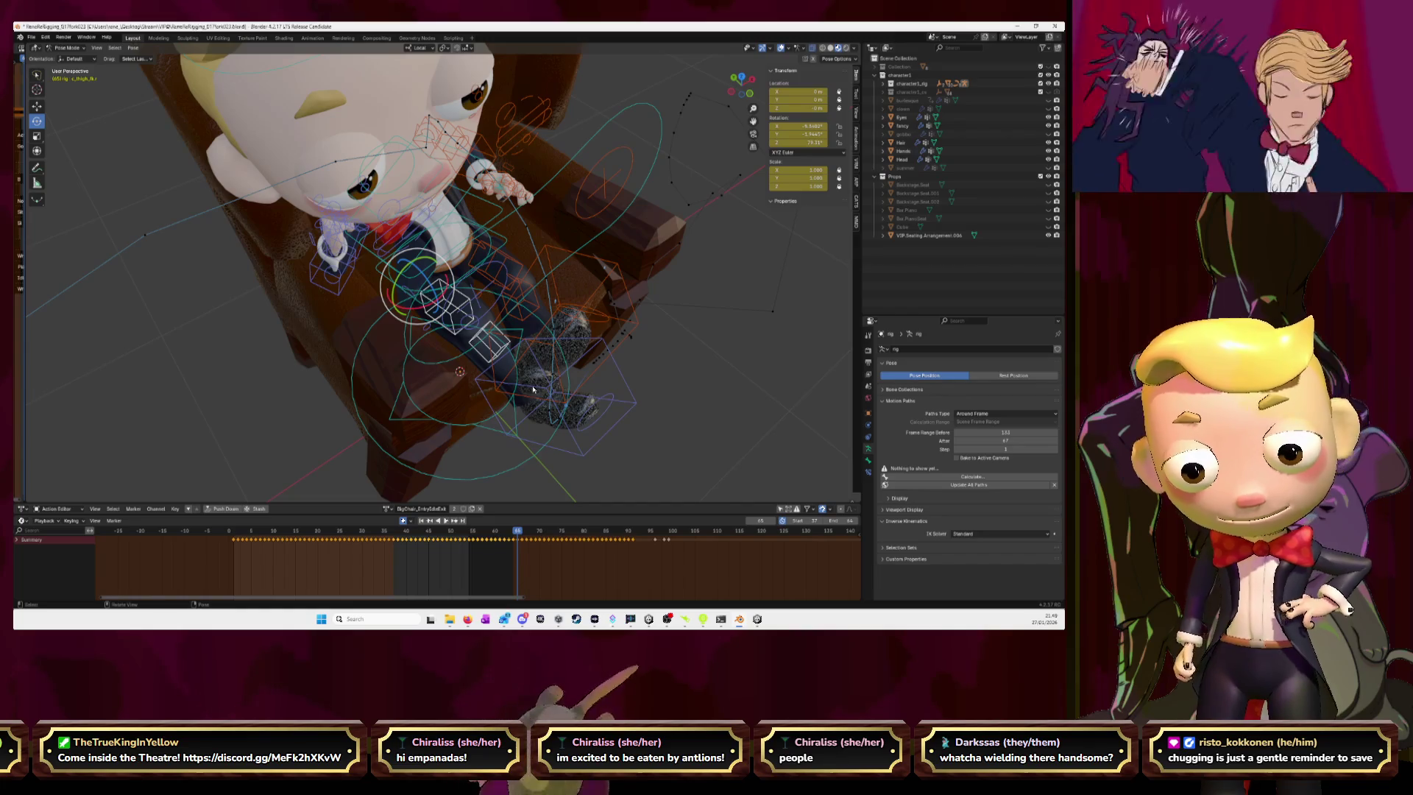
{"action": "key", "text": "Right"}
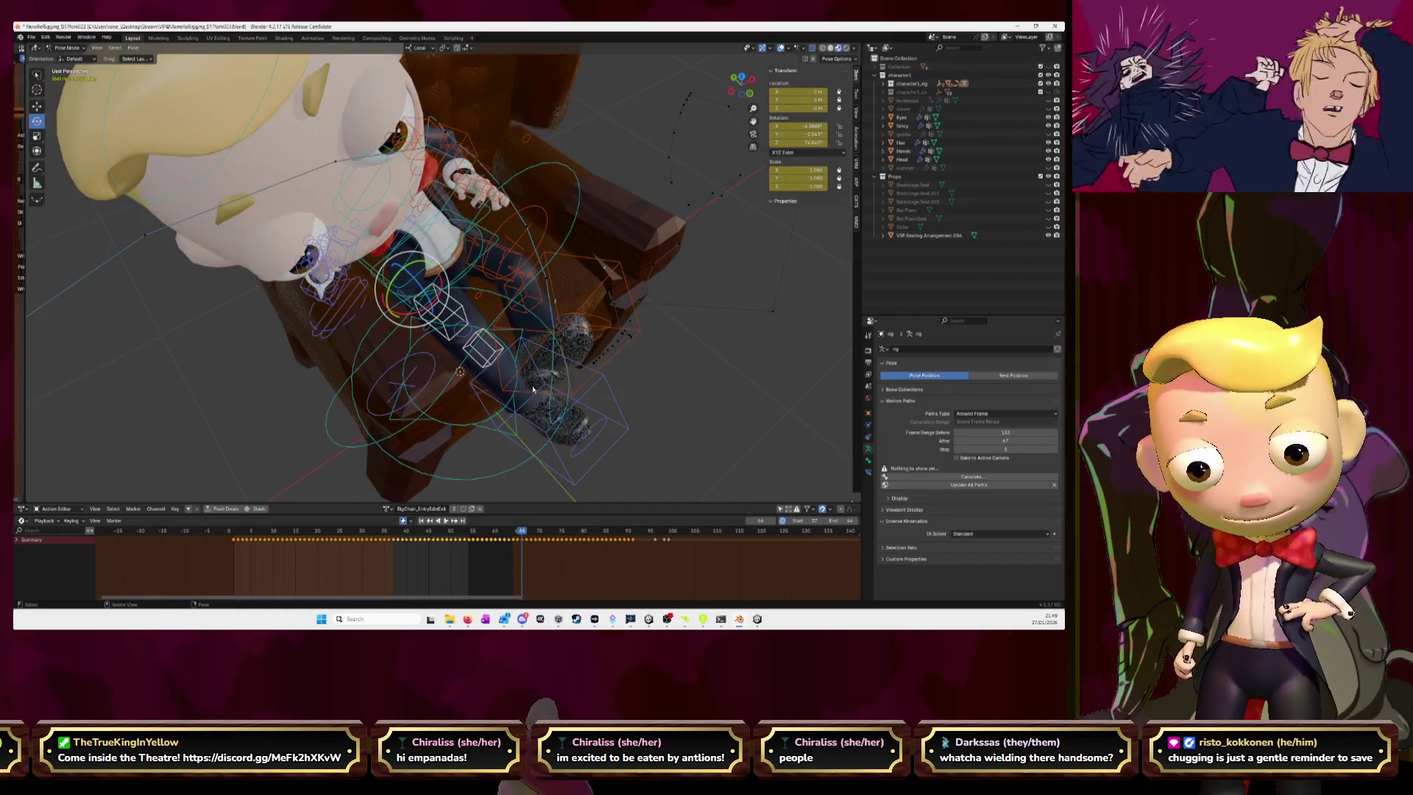
{"action": "key", "text": "Left"}
{"action": "key", "text": "Left"}
{"action": "key", "text": "Left"}
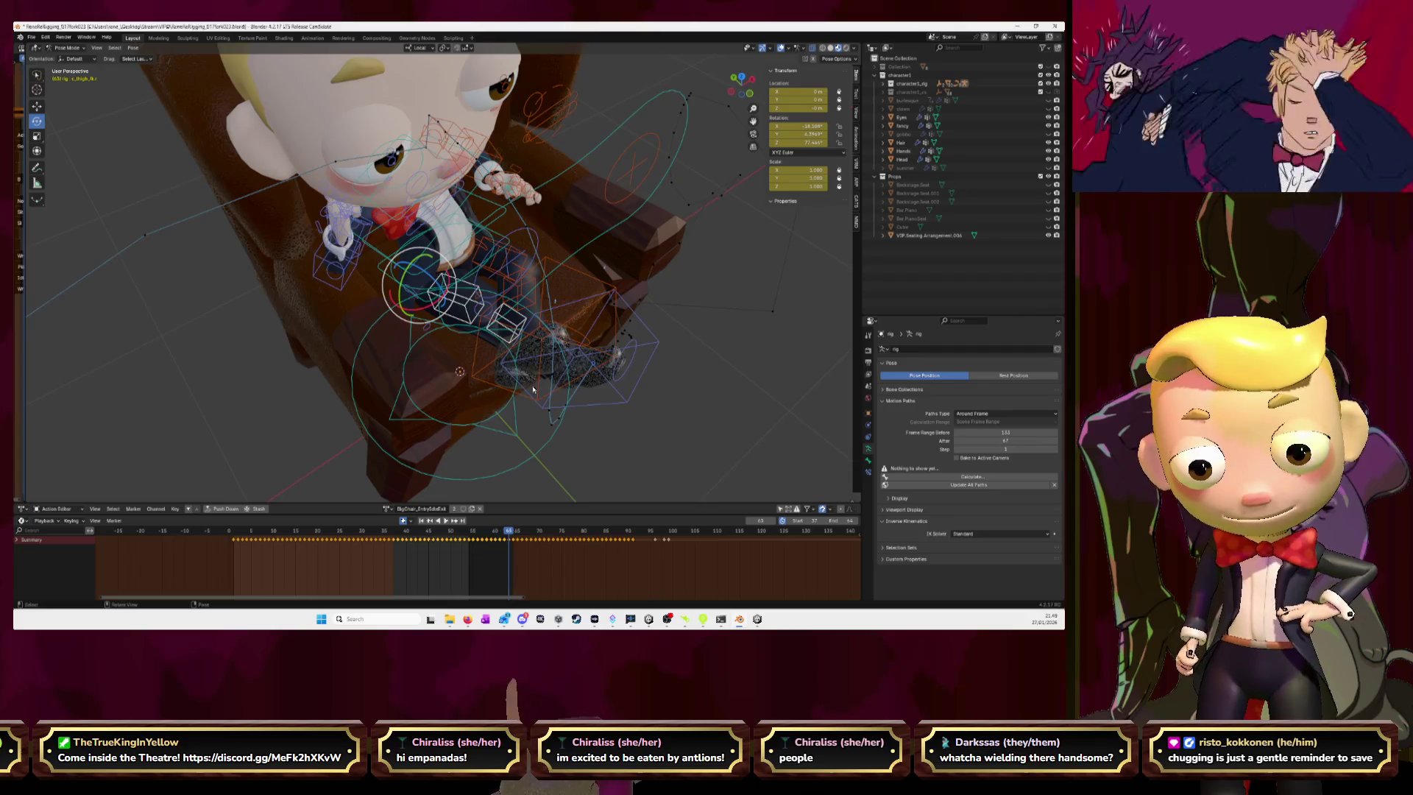
{"action": "key", "text": "Right"}
{"action": "key", "text": "Right"}
{"action": "key", "text": "Right"}
{"action": "key", "text": "Right"}
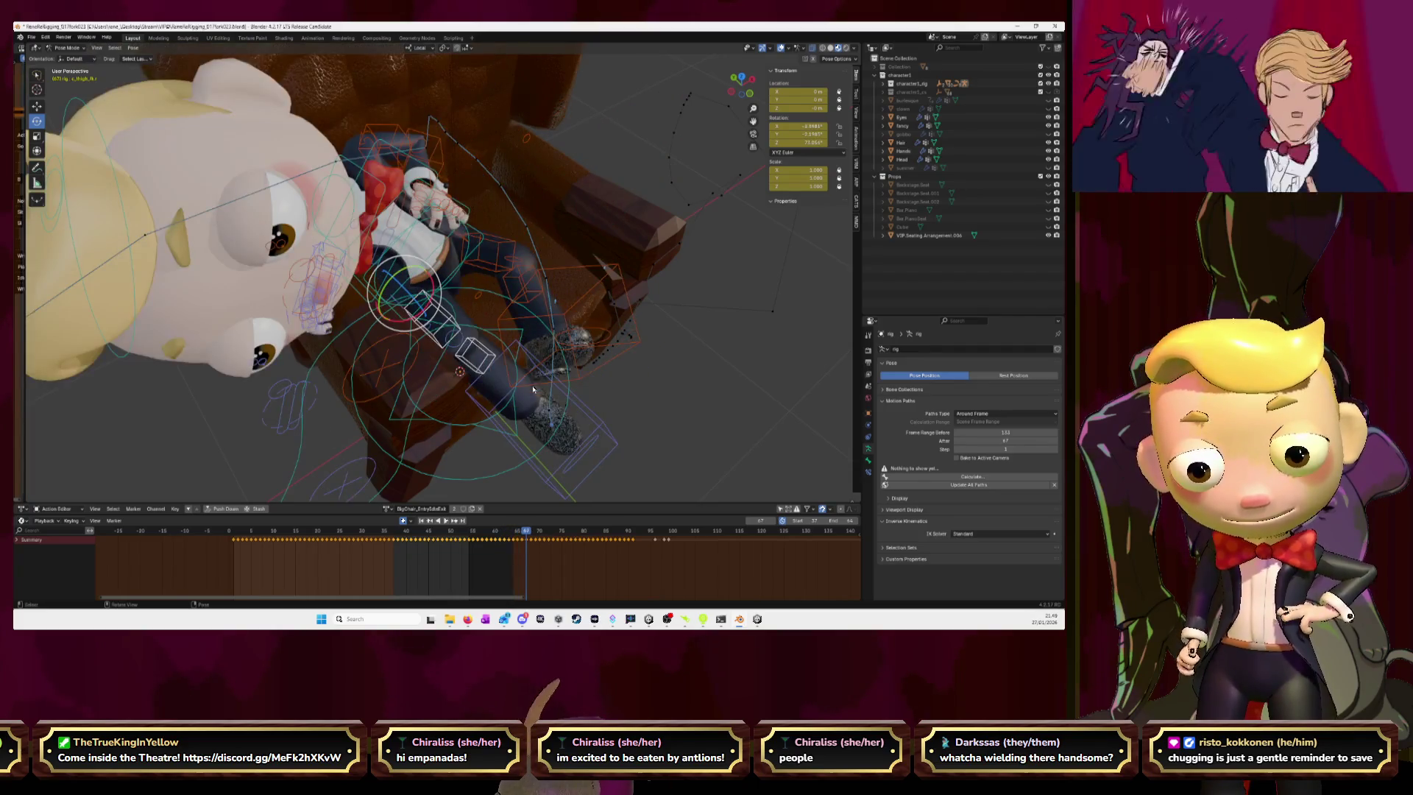
{"action": "key", "text": "Right"}
{"action": "key", "text": "Right"}
{"action": "key", "text": "Right"}
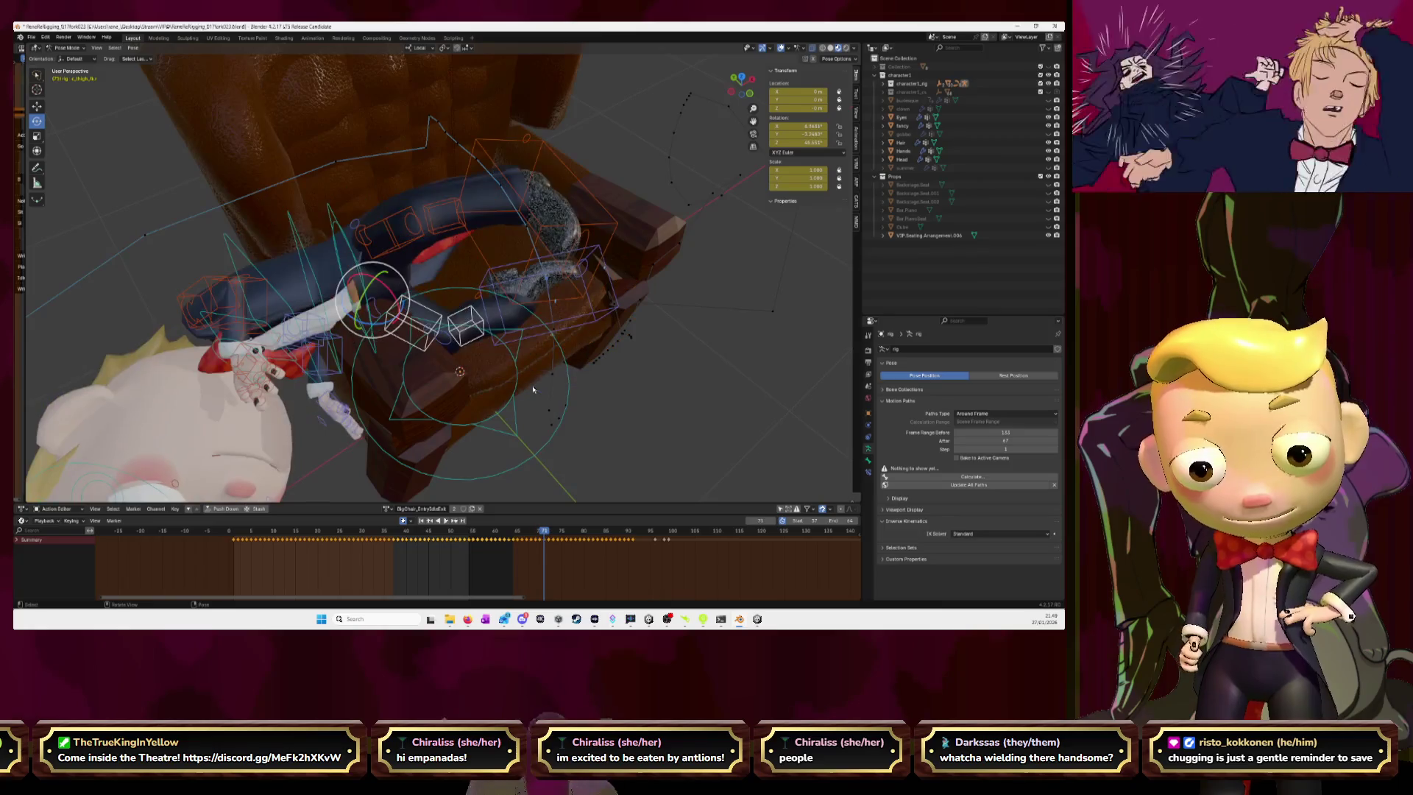
{"action": "key", "text": "Right"}
{"action": "key", "text": "Right"}
{"action": "key", "text": "Right"}
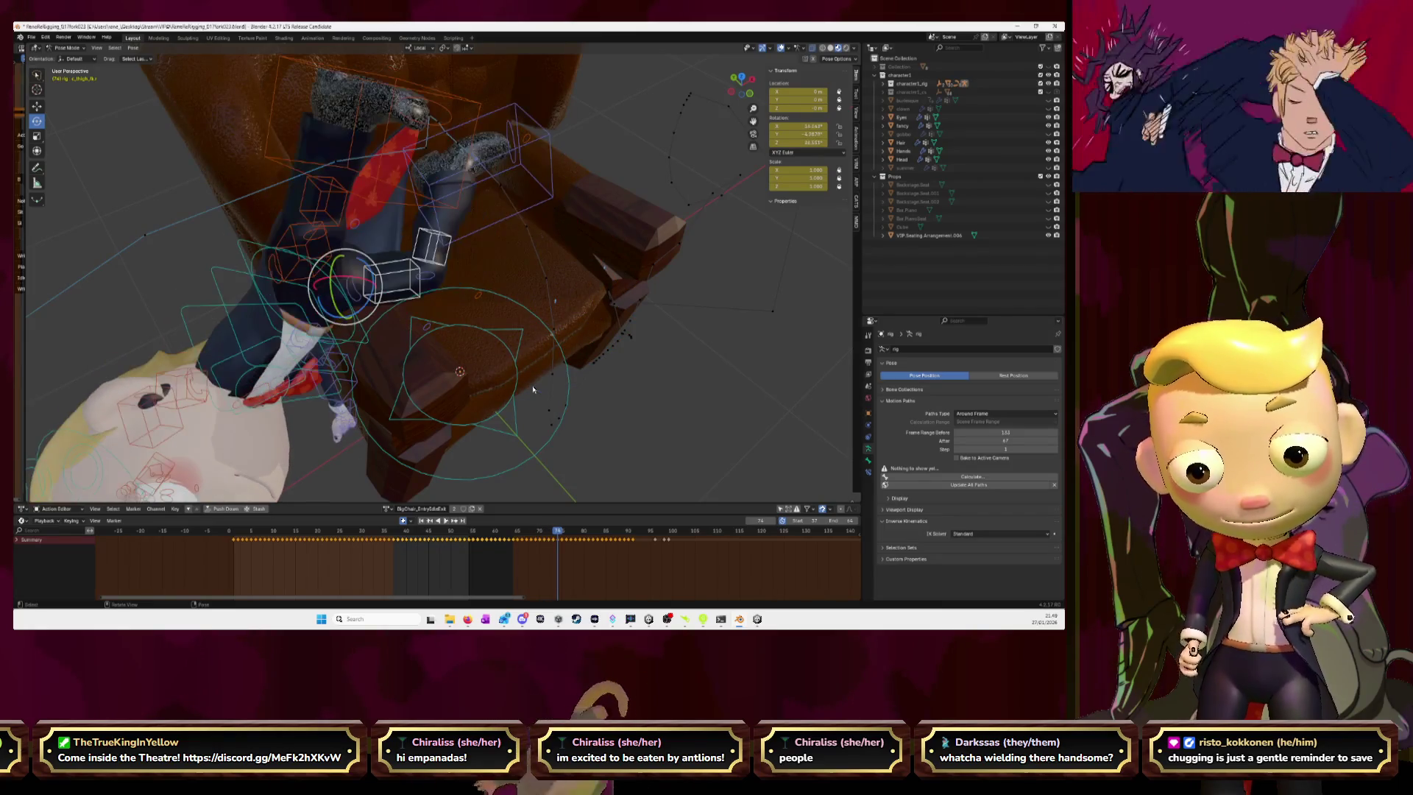
- Switch to front view, recentre the character, and compare frames 68–71
{"action": "left_click", "coordinate": [752, 93]}
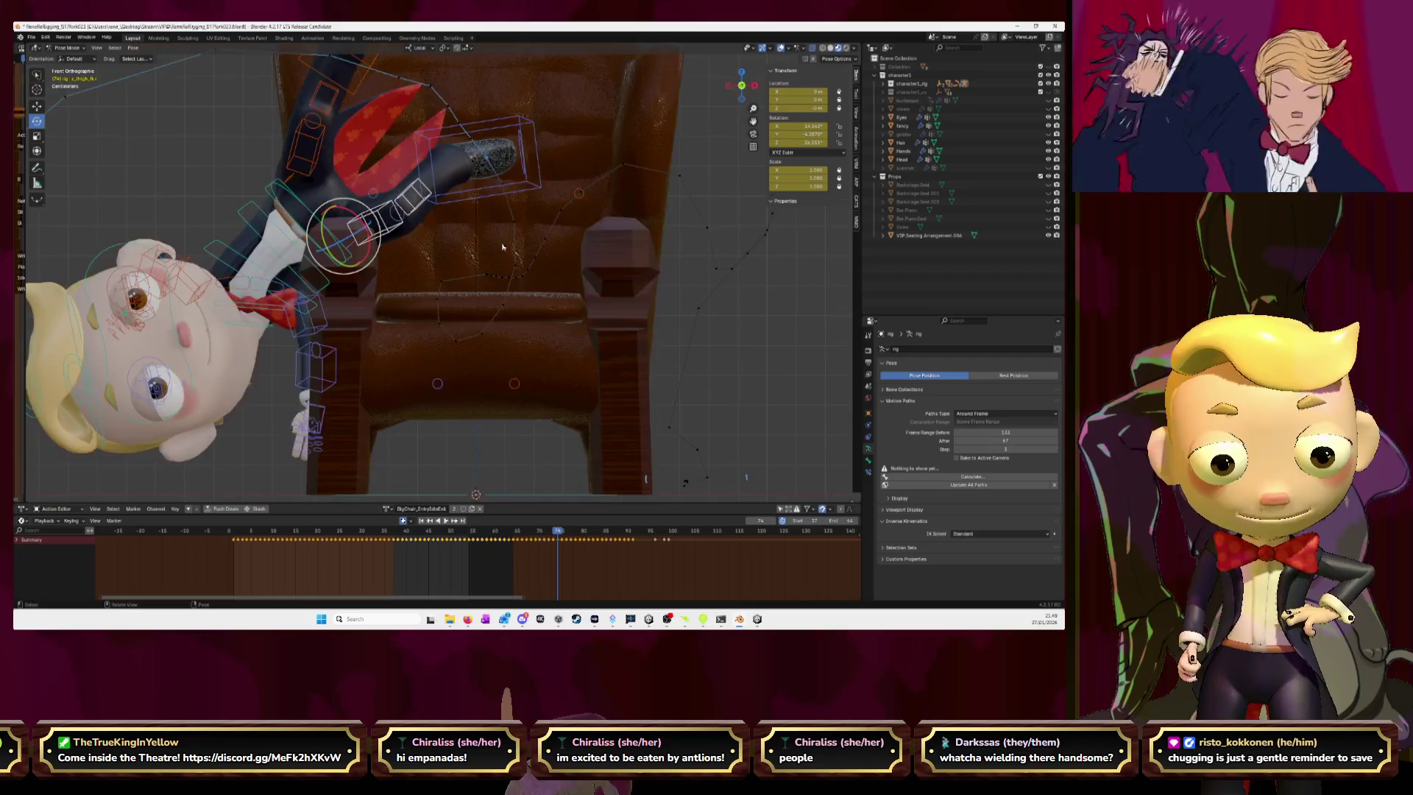
{"action": "mouse_move", "coordinate": [753, 121]}
{"action": "left_mouse_down"}
{"action": "mouse_move", "coordinate": [916, 39]}
{"action": "mouse_move", "coordinate": [671, 181]}
{"action": "left_mouse_up"}
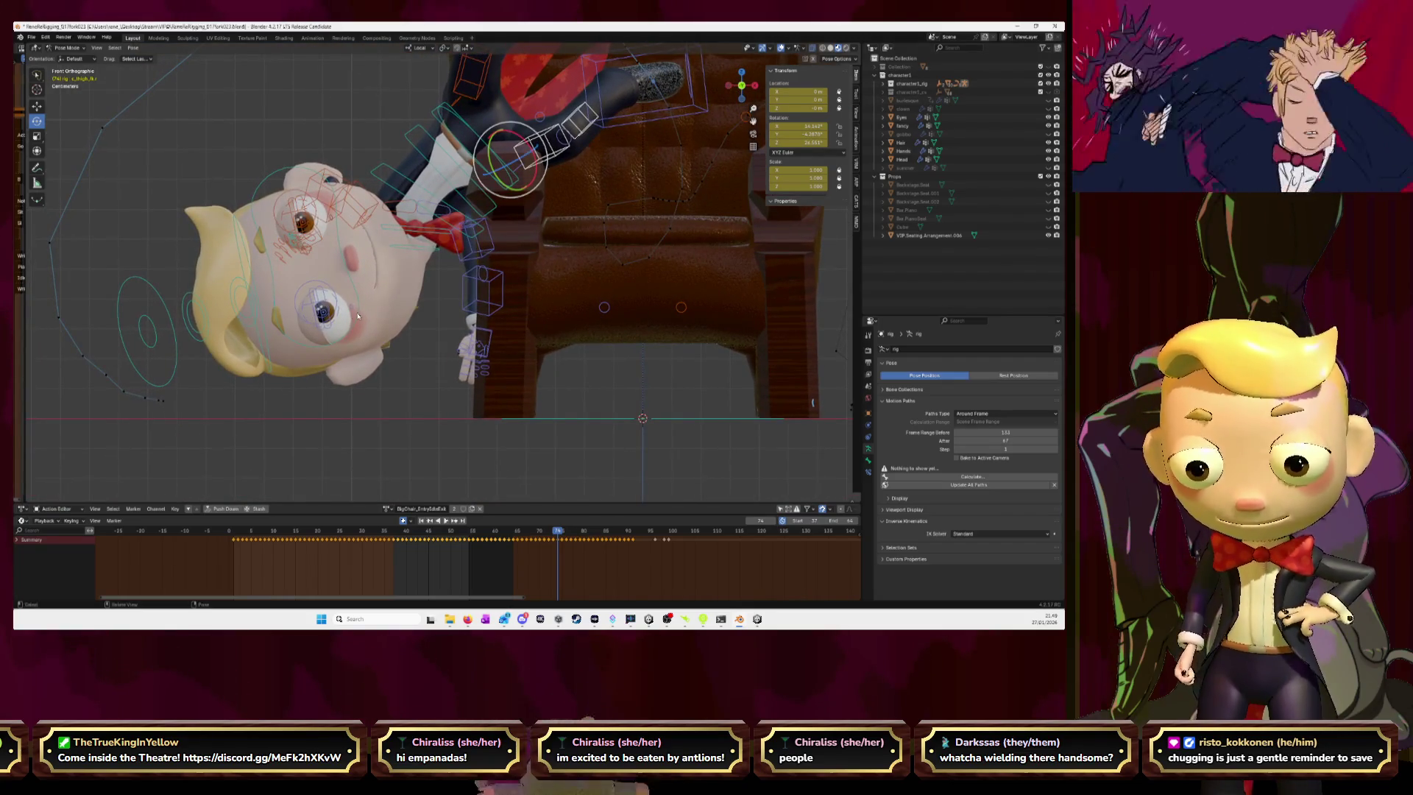
{"action": "key", "text": "Left"}
{"action": "key", "text": "Left"}
{"action": "key", "text": "Left"}
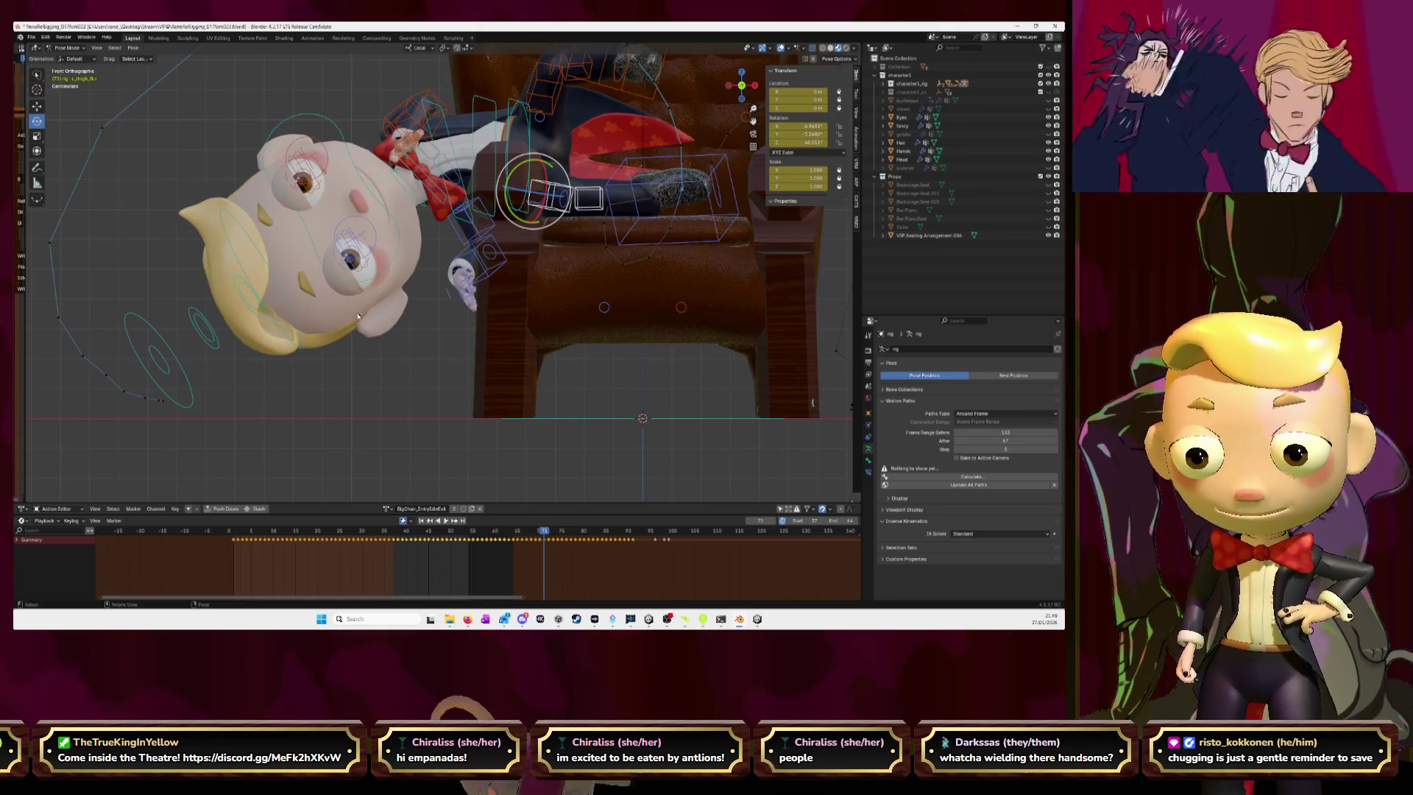
{"action": "key", "text": "Left"}
{"action": "key", "text": "Left"}
{"action": "key", "text": "Left"}
{"action": "key", "text": "Right"}
{"action": "key", "text": "Right"}
{"action": "key", "text": "Right"}
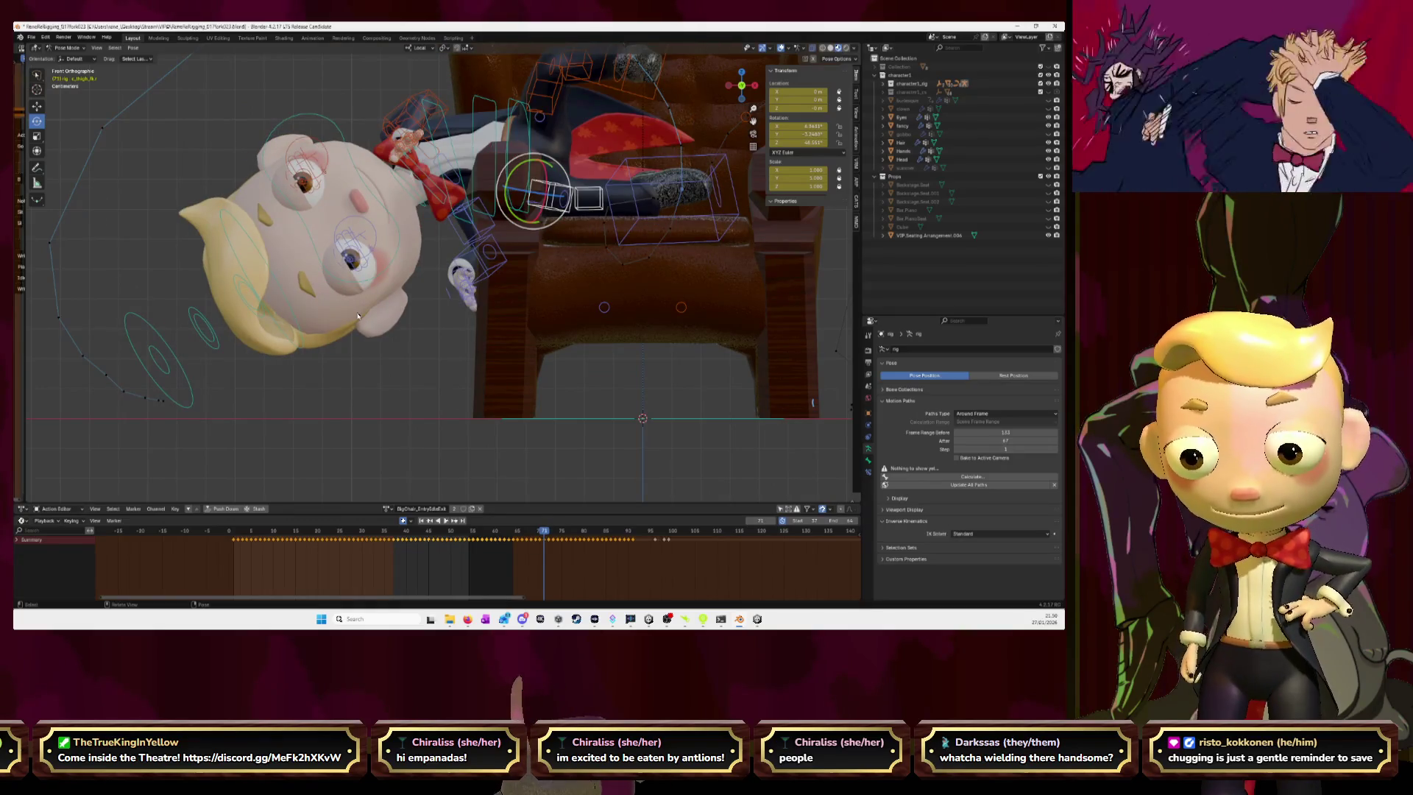
{"action": "key", "text": "Left"}
{"action": "key", "text": "Left"}
{"action": "key", "text": "Right"}
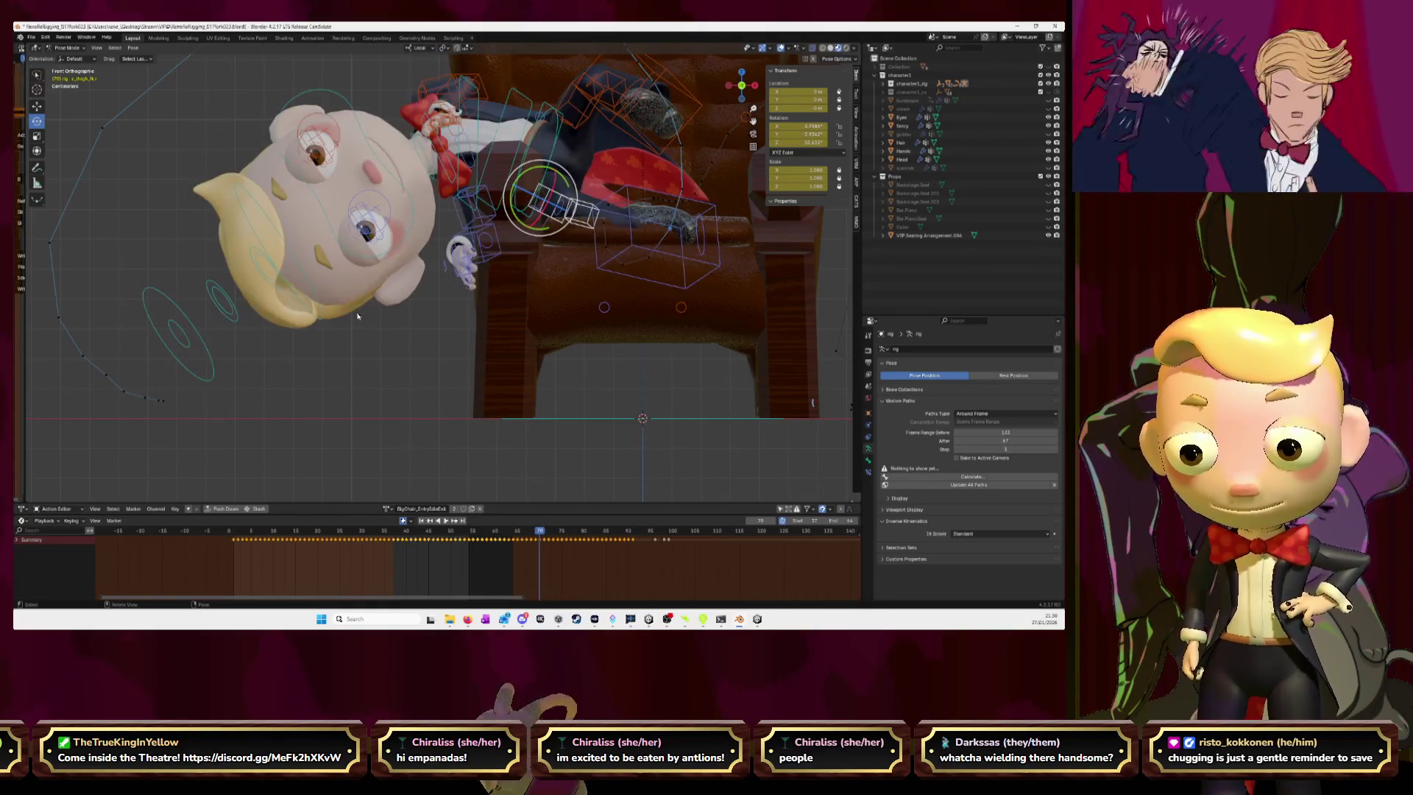
{"action": "key", "text": "Right"}
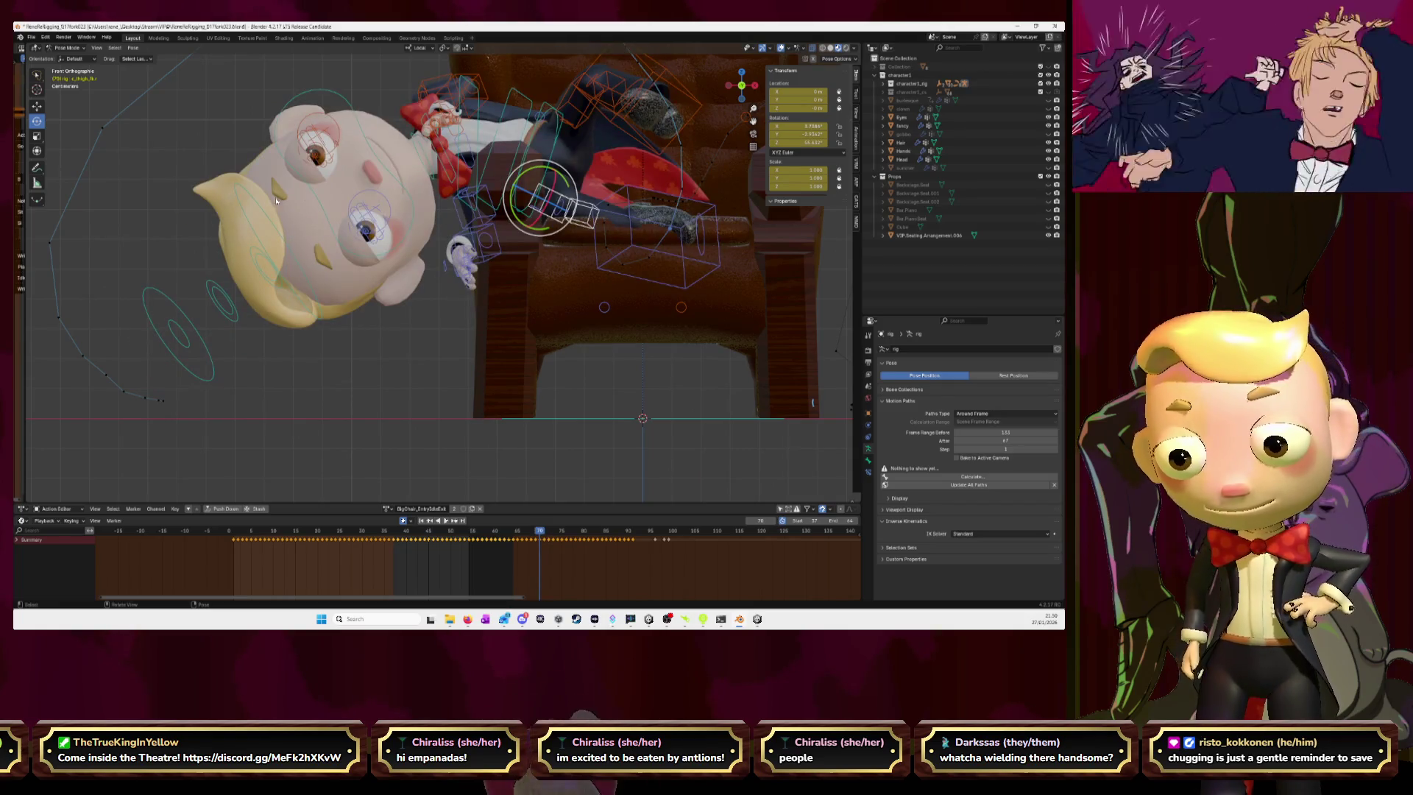
- Tilt the head by rotating the neck bone, then review frames 70–71
{"action": "left_click", "coordinate": [424, 155]}
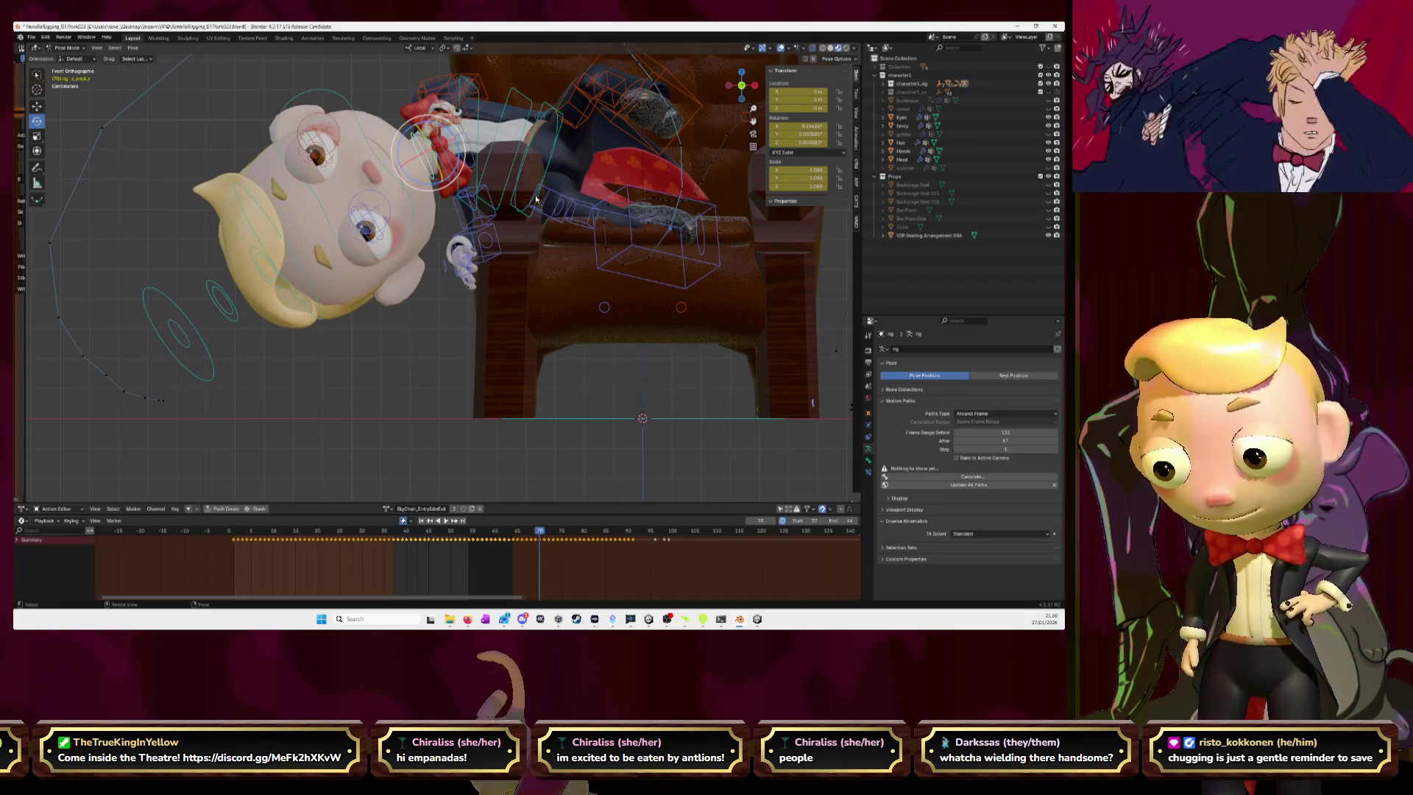
{"action": "key", "text": "r"}
{"action": "key", "text": "Return"}
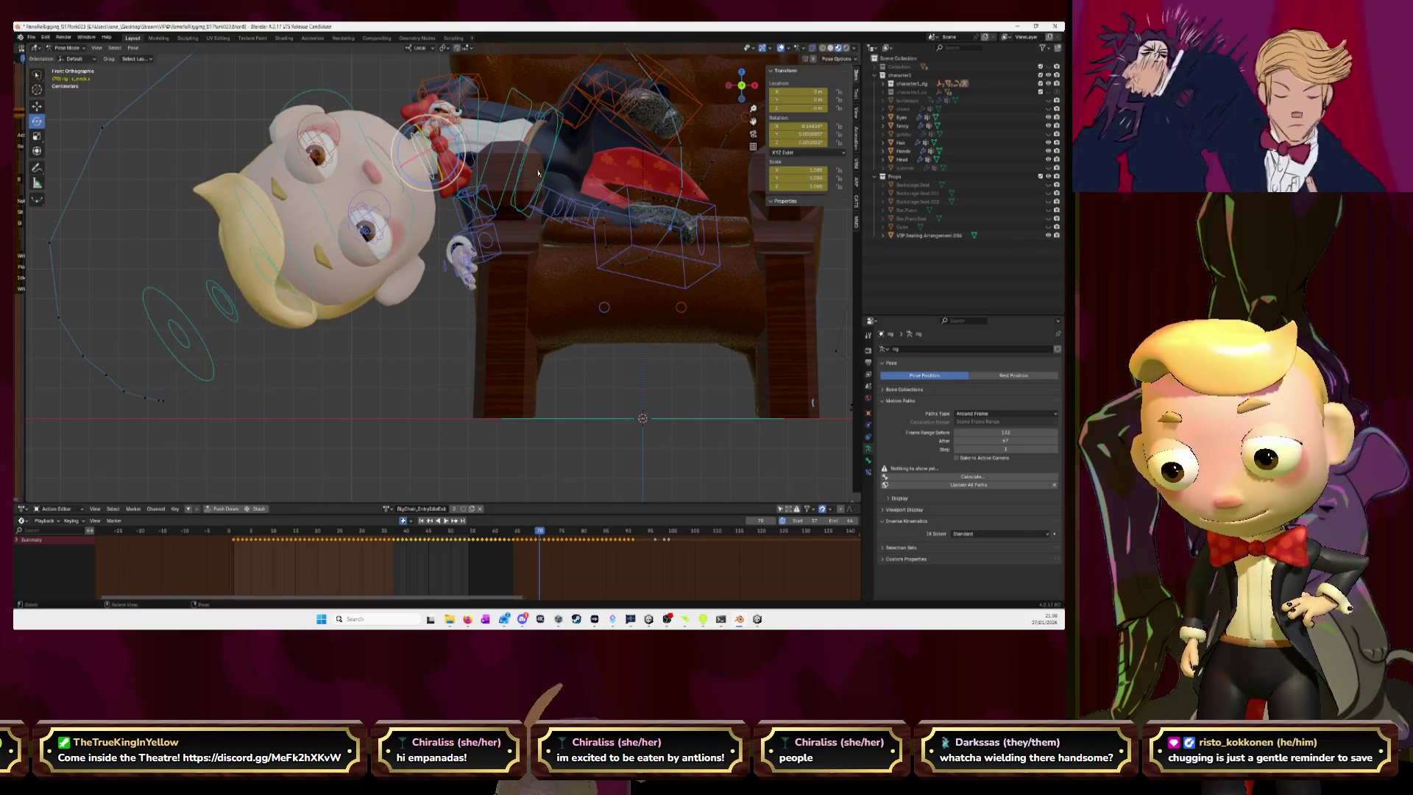
{"action": "key", "text": "Right"}
{"action": "key", "text": "Left"}
{"action": "key", "text": "Left"}
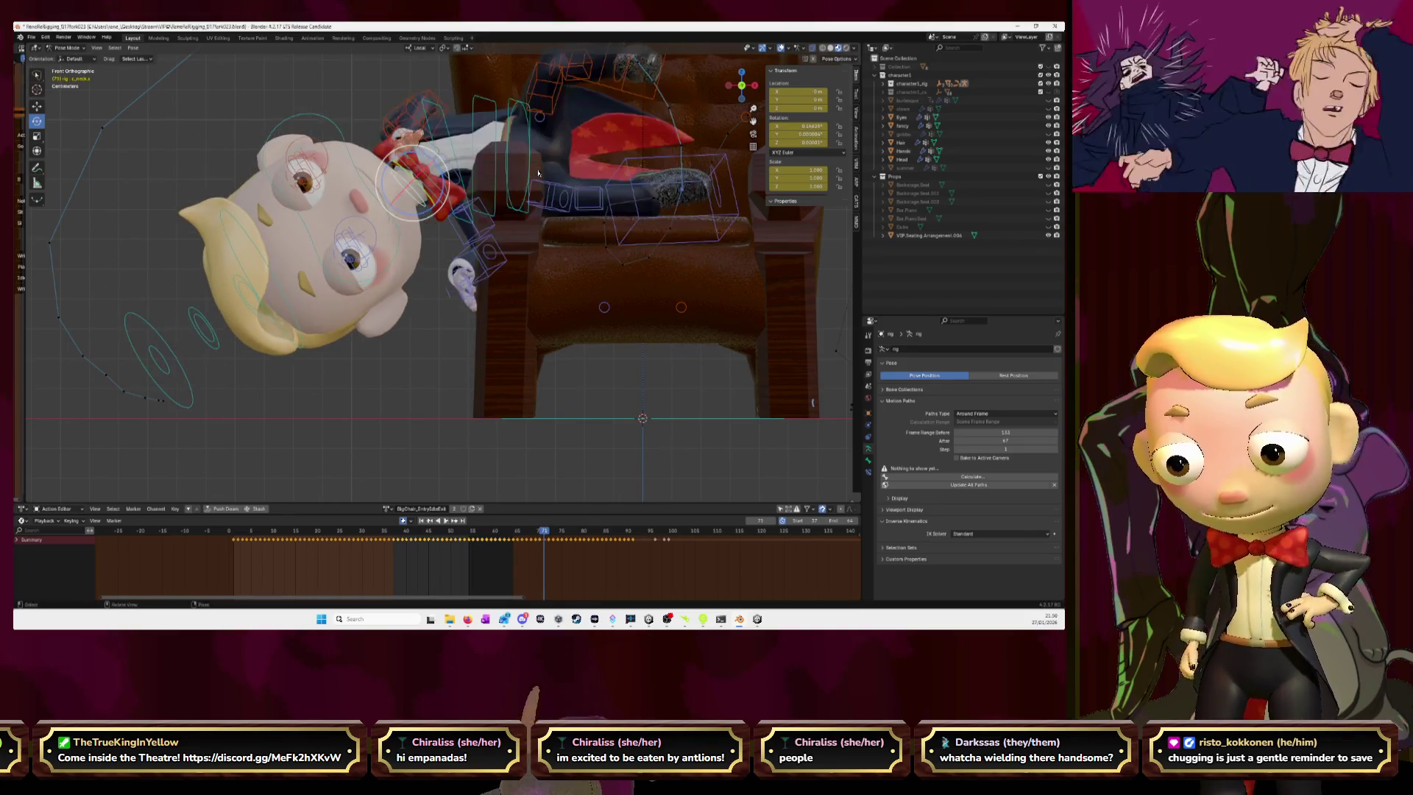
{"action": "key", "text": "Right"}
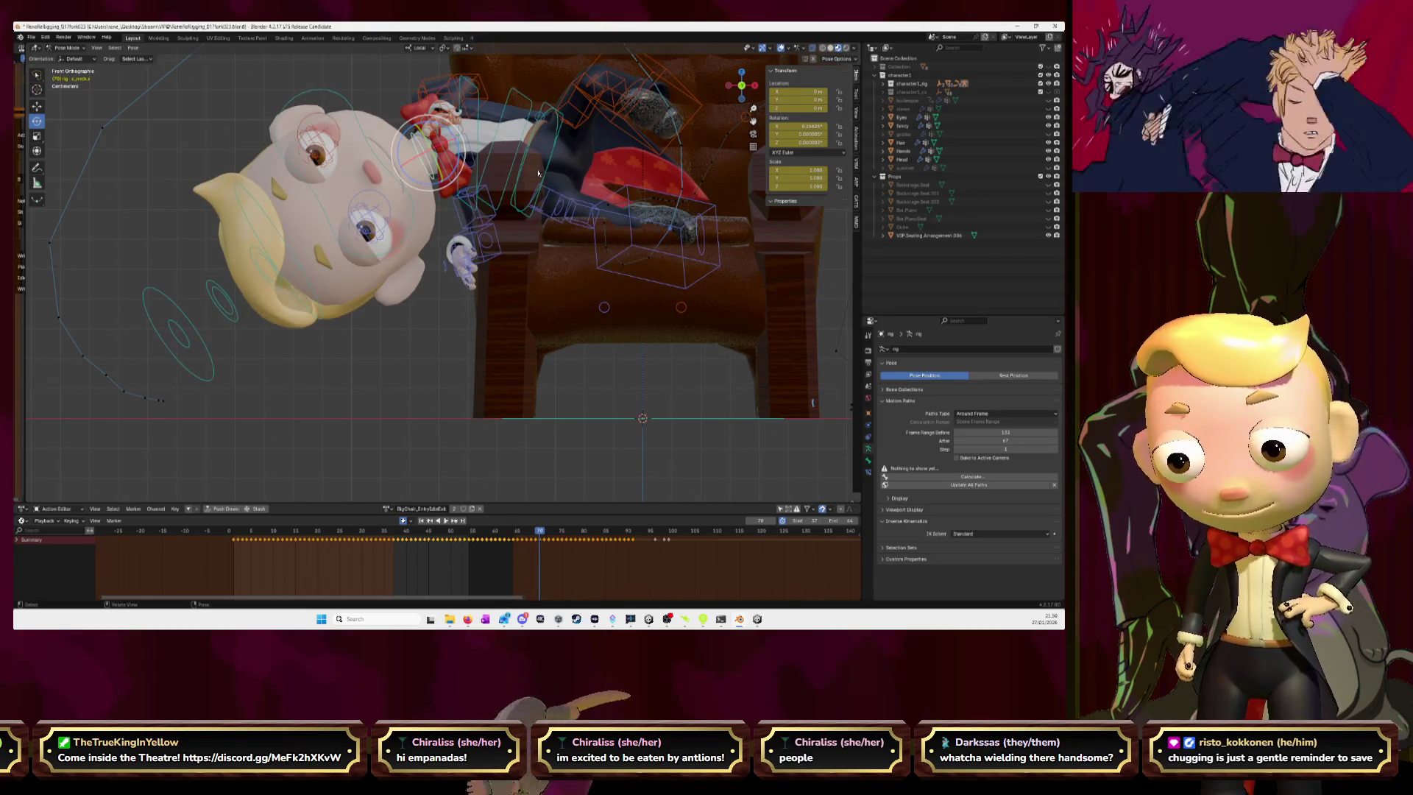
{"action": "key", "text": "Left"}
{"action": "key", "text": "Right"}
{"action": "key", "text": "Right"}
{"action": "key", "text": "Left"}
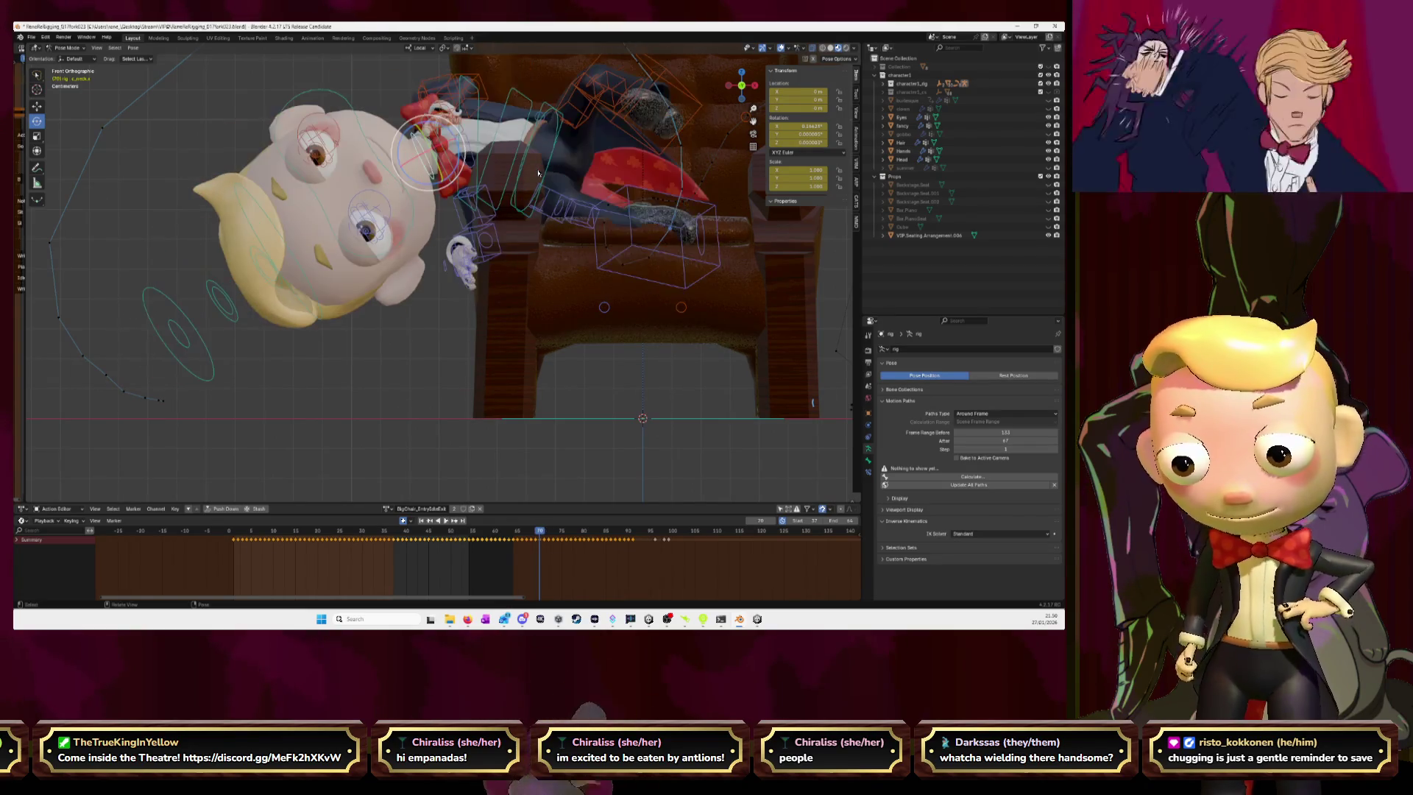
- Adjust the neck rotation at frame 71 to a new head angle and check frame 73
{"action": "key", "text": "Right"}
{"action": "left_click_drag", "start_coordinate": [450, 182], "coordinate": [458, 180]}
{"action": "key", "text": "Left"}
{"action": "key", "text": "Left"}
{"action": "key", "text": "Right"}
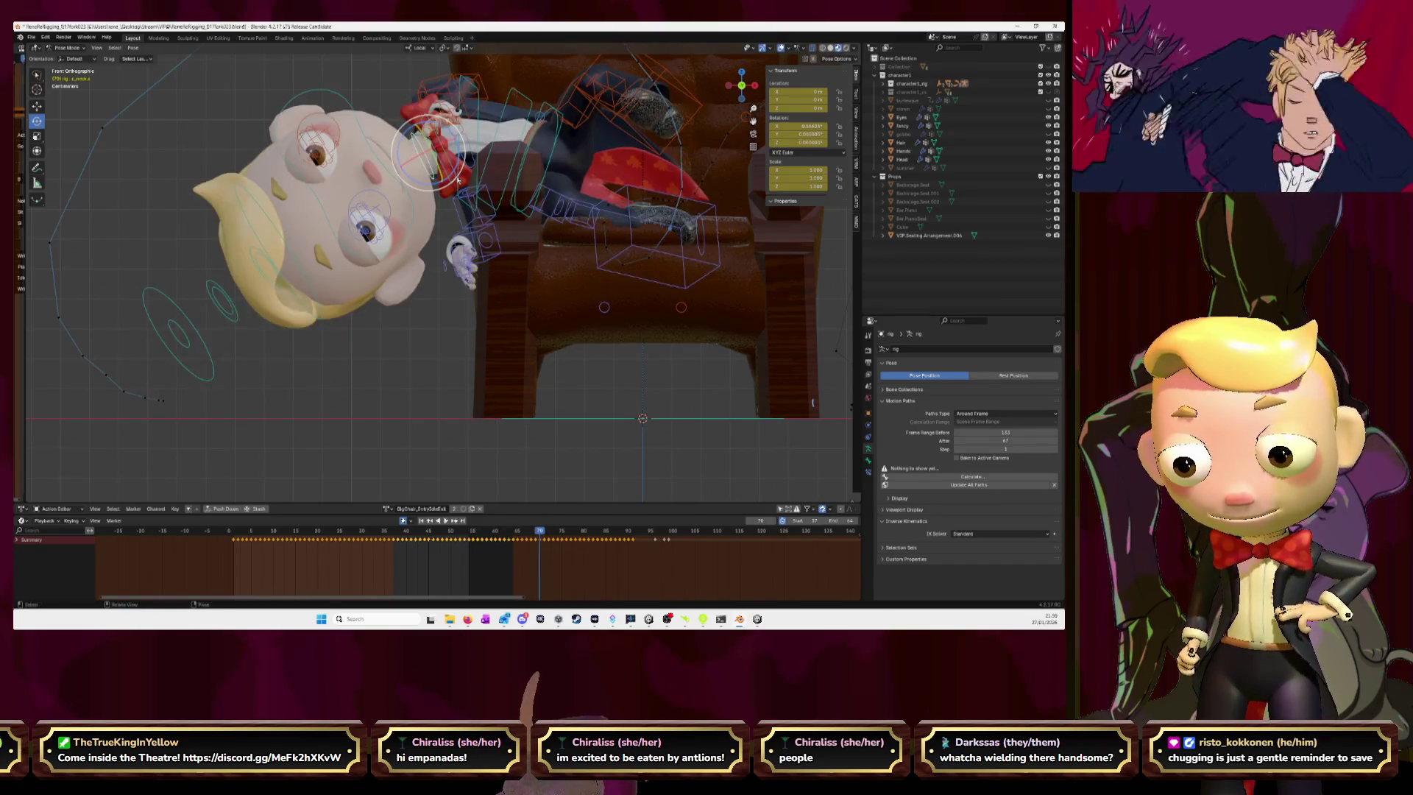
{"action": "key", "text": "Right"}
{"action": "key", "text": "Right"}
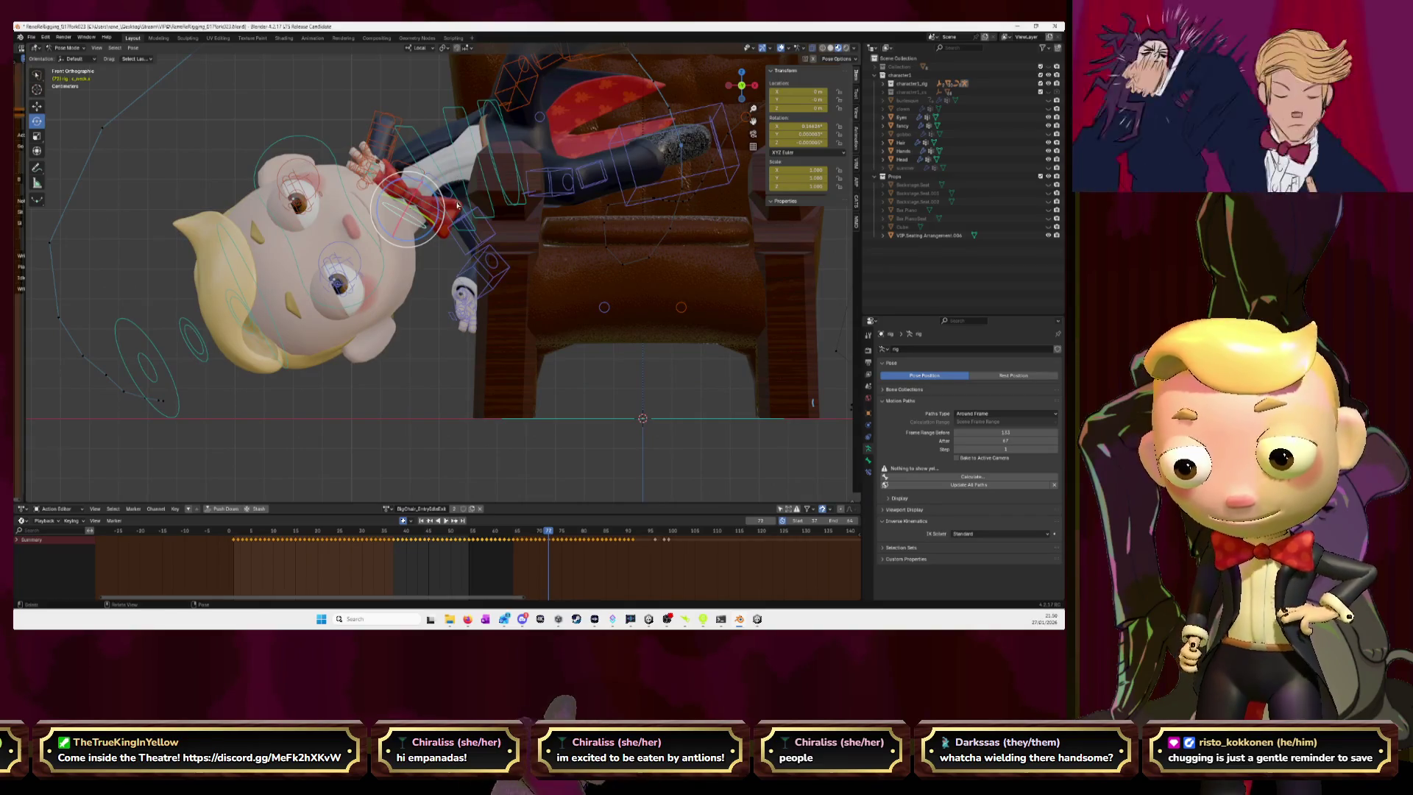
{"action": "left_click_drag", "start_coordinate": [458, 206], "coordinate": [457, 187]}
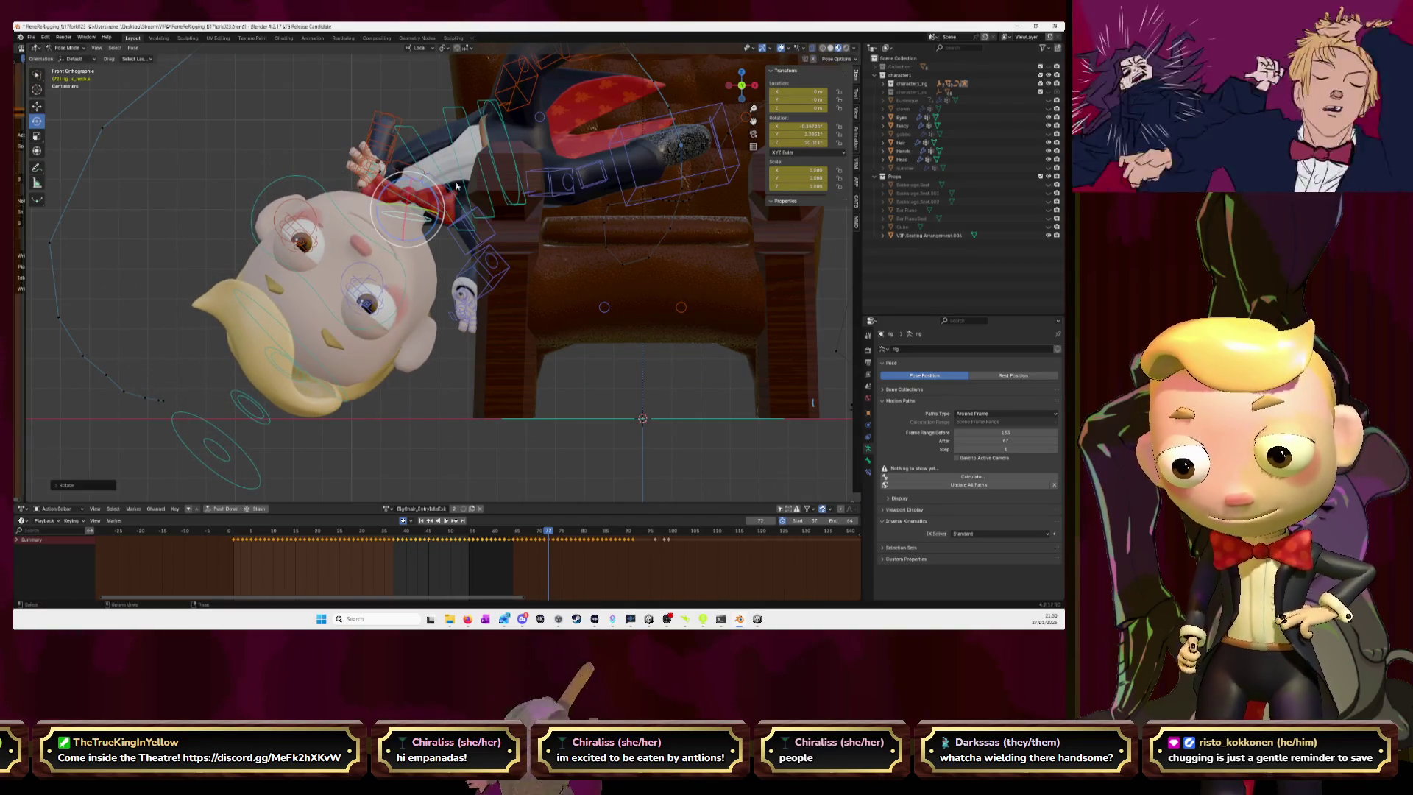
{"action": "key", "text": "Left"}
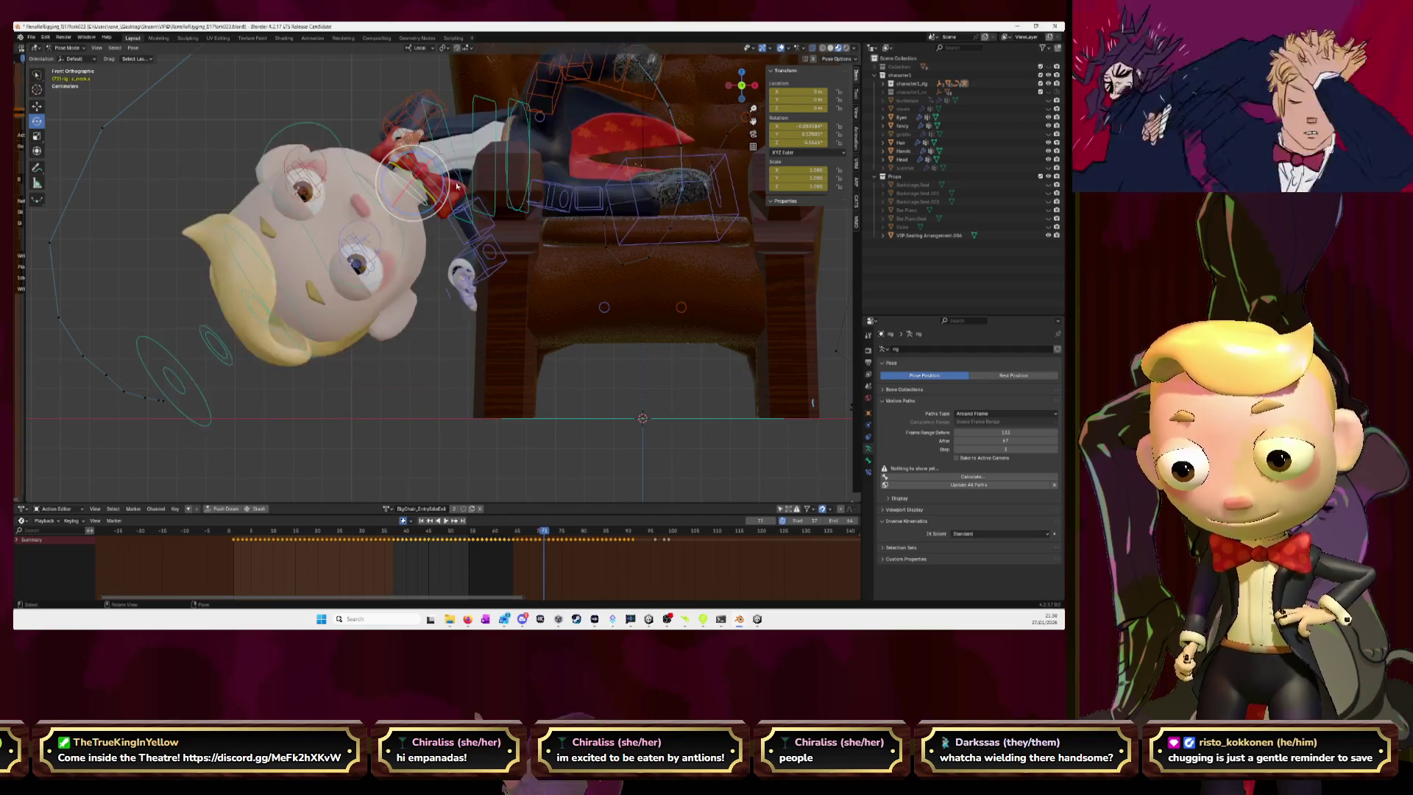
{"action": "key", "text": "Right"}
{"action": "key", "text": "Right"}
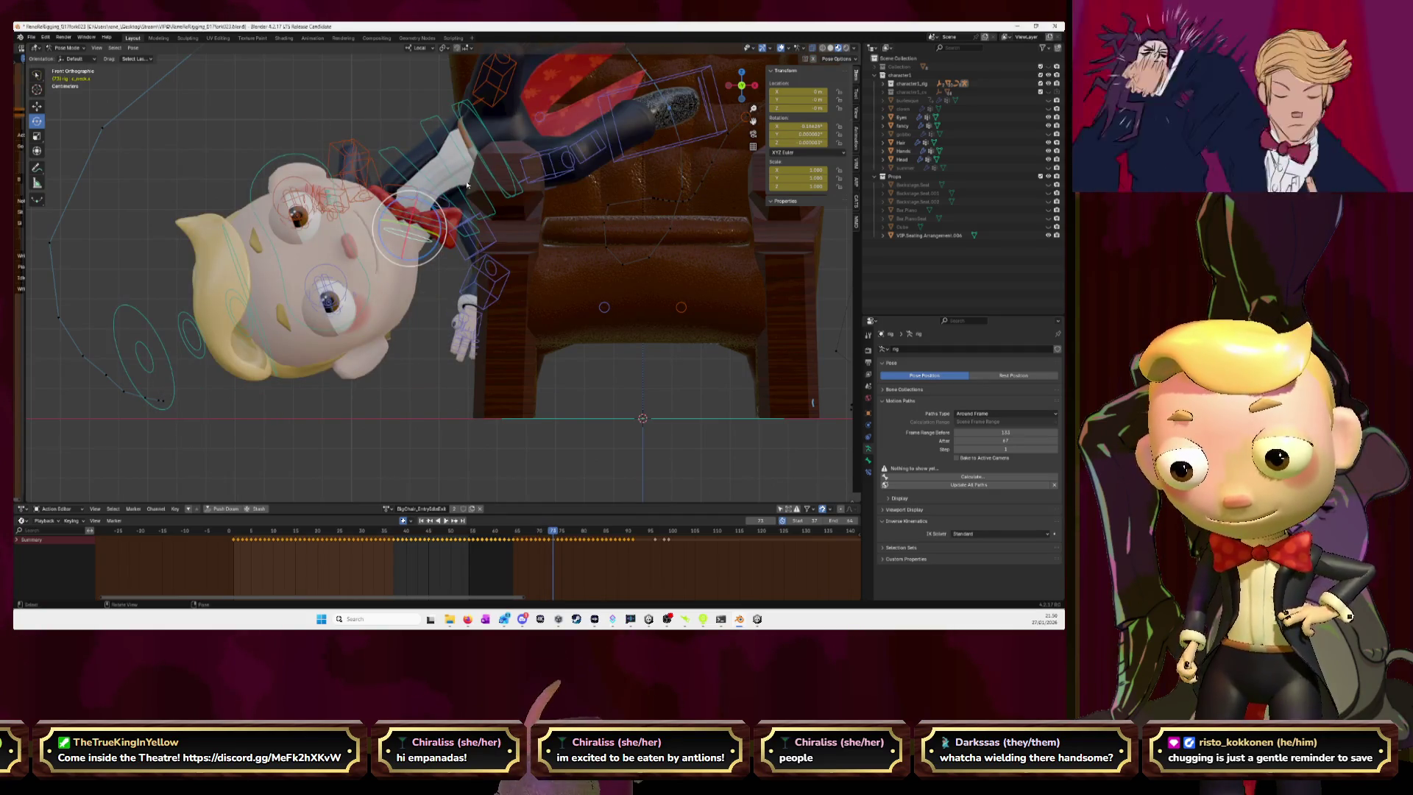
- Try a head rotation at frame 73, cancel it, and return to frame 71
{"action": "key", "text": "r"}
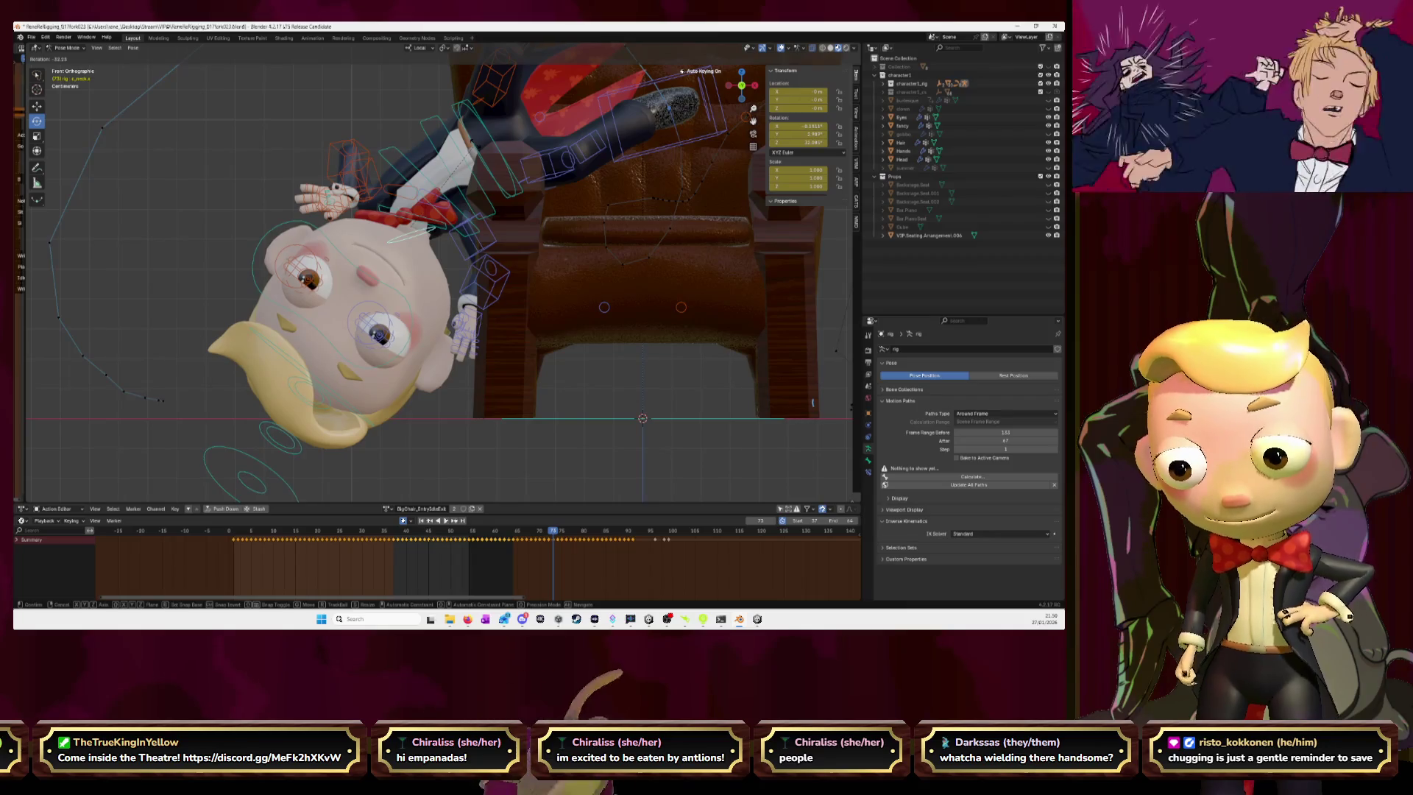
{"action": "key", "text": "Escape"}
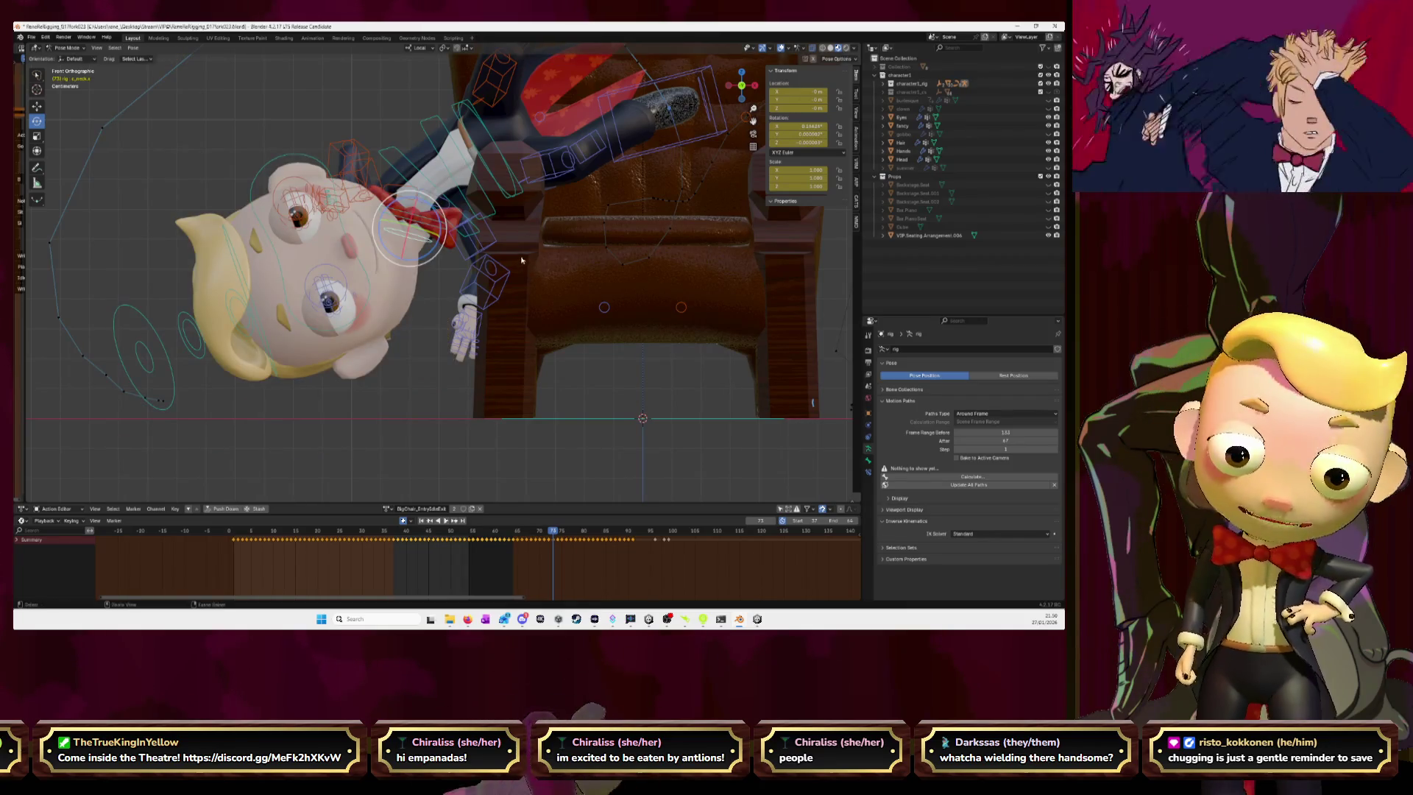
{"action": "key", "text": "Left"}
{"action": "key", "text": "Left"}
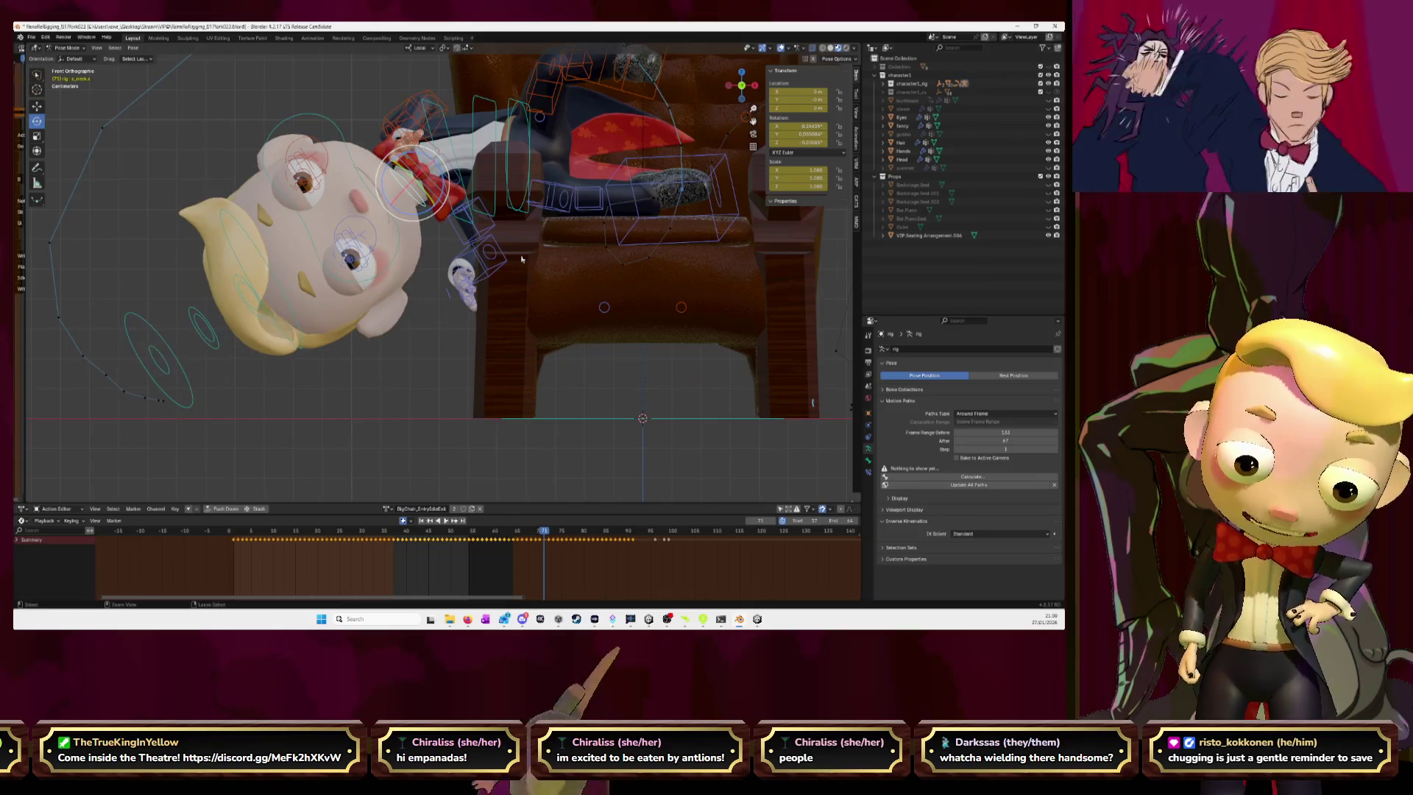
{"action": "key", "text": "Left"}
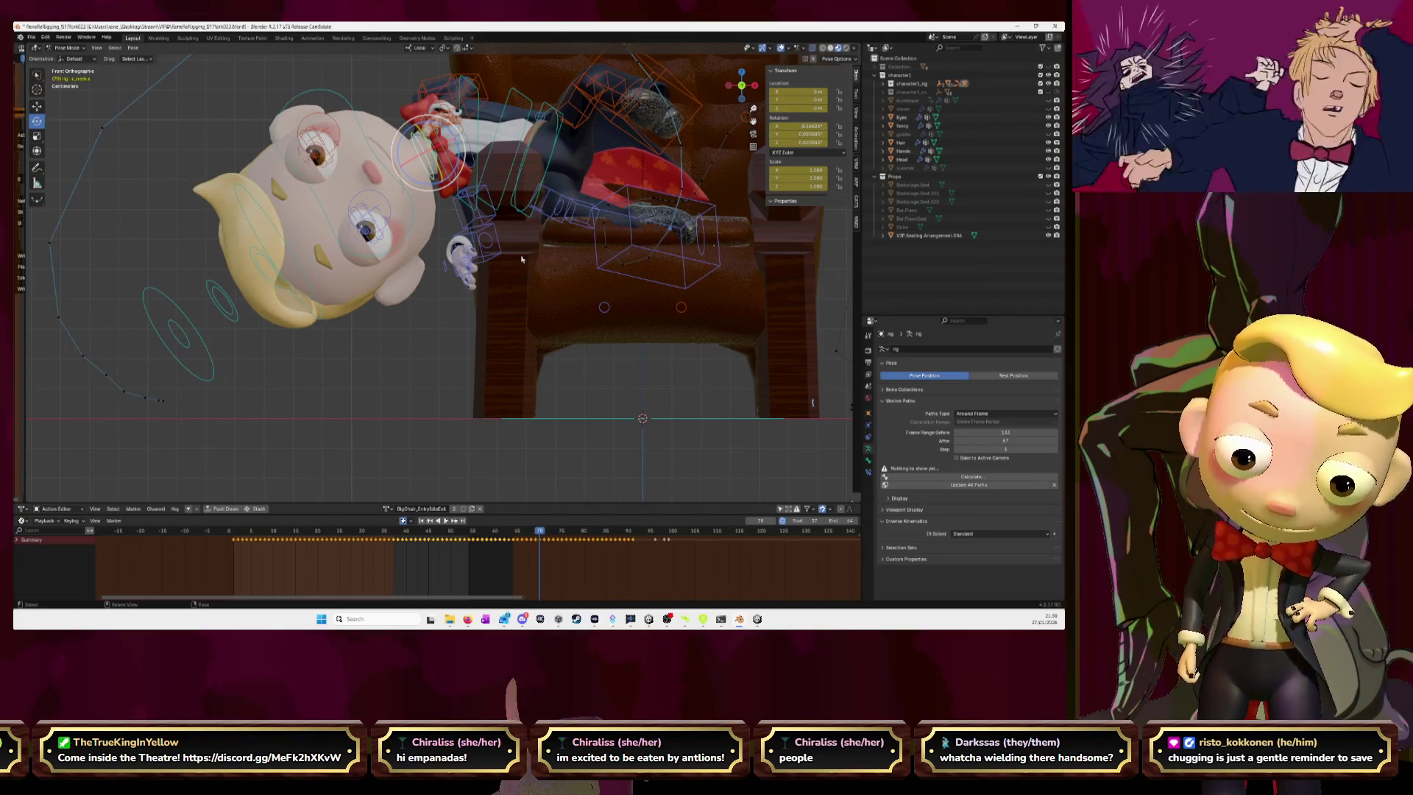
- Select the head bone, discard a trial twist at frame 71, and rotate the head at frame 72
{"action": "left_click", "coordinate": [311, 291]}
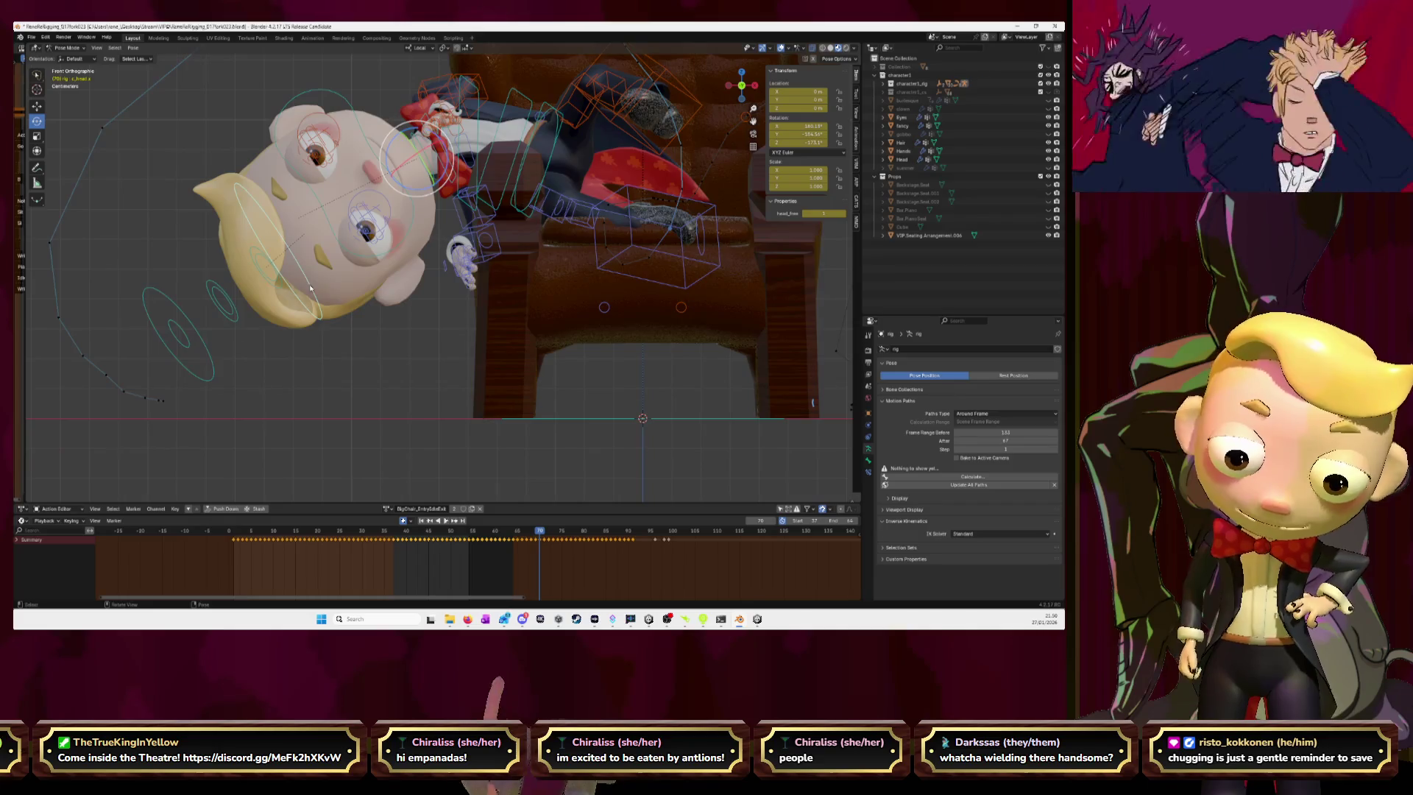
{"action": "key", "text": "Right"}
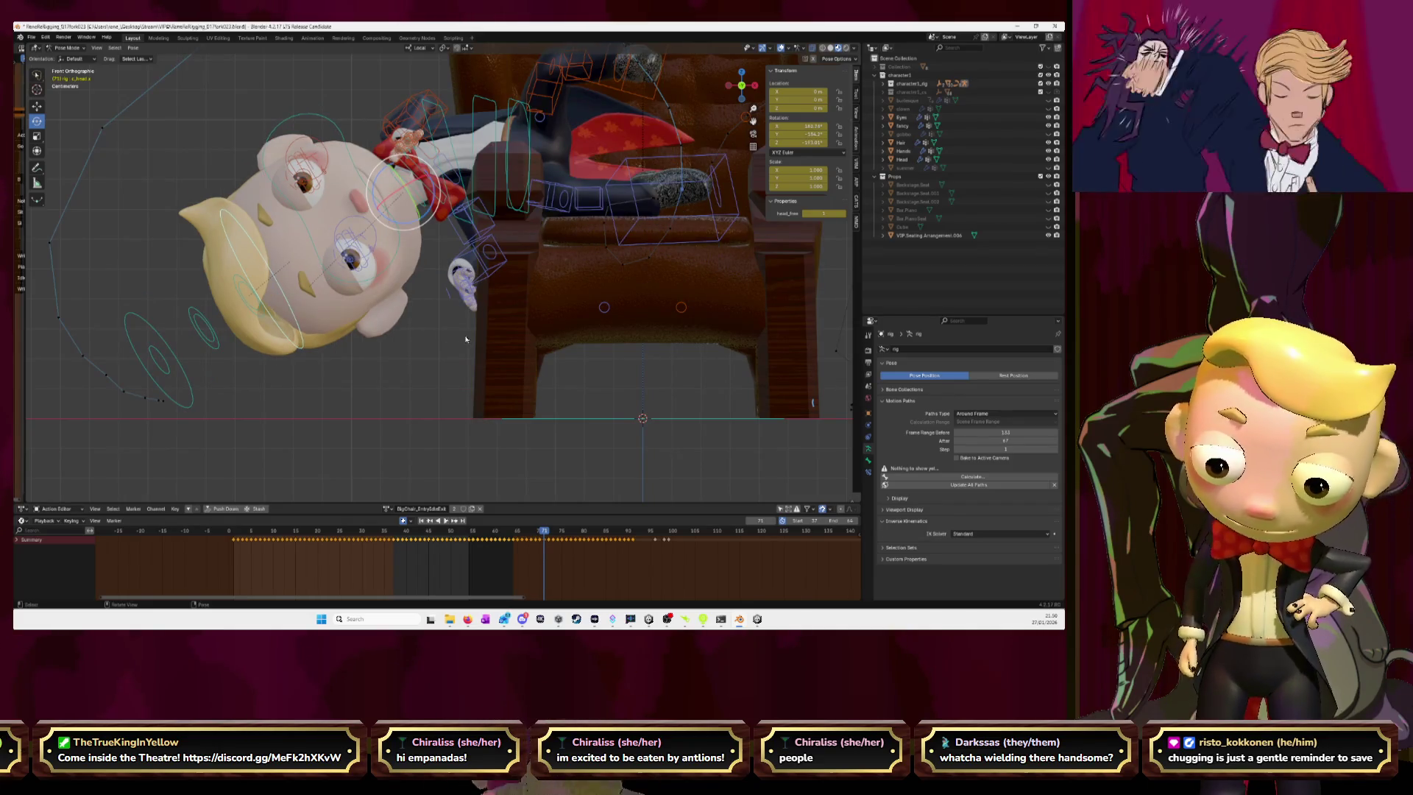
{"action": "key", "text": "r"}
{"action": "key", "text": "Escape"}
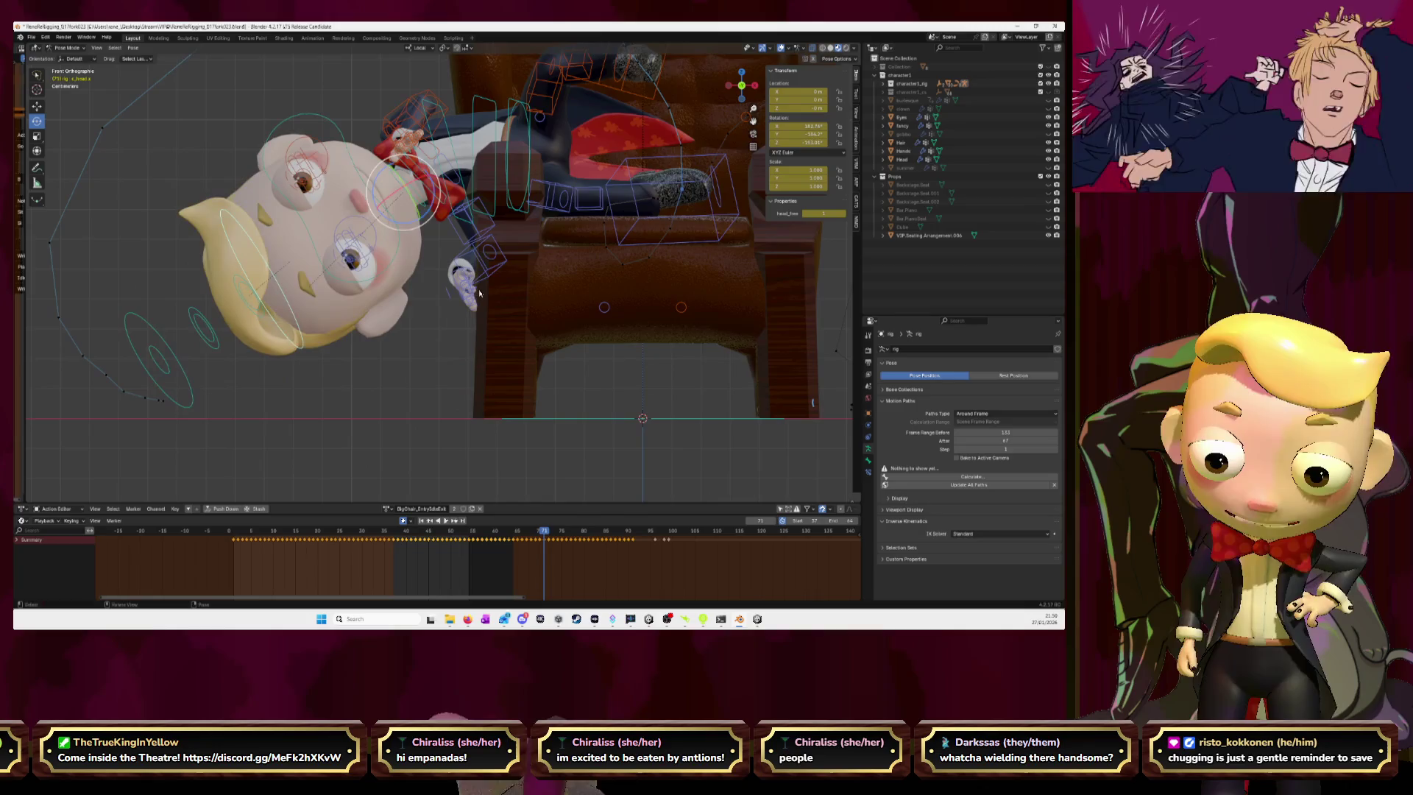
{"action": "key", "text": "Right"}
{"action": "key", "text": "r"}
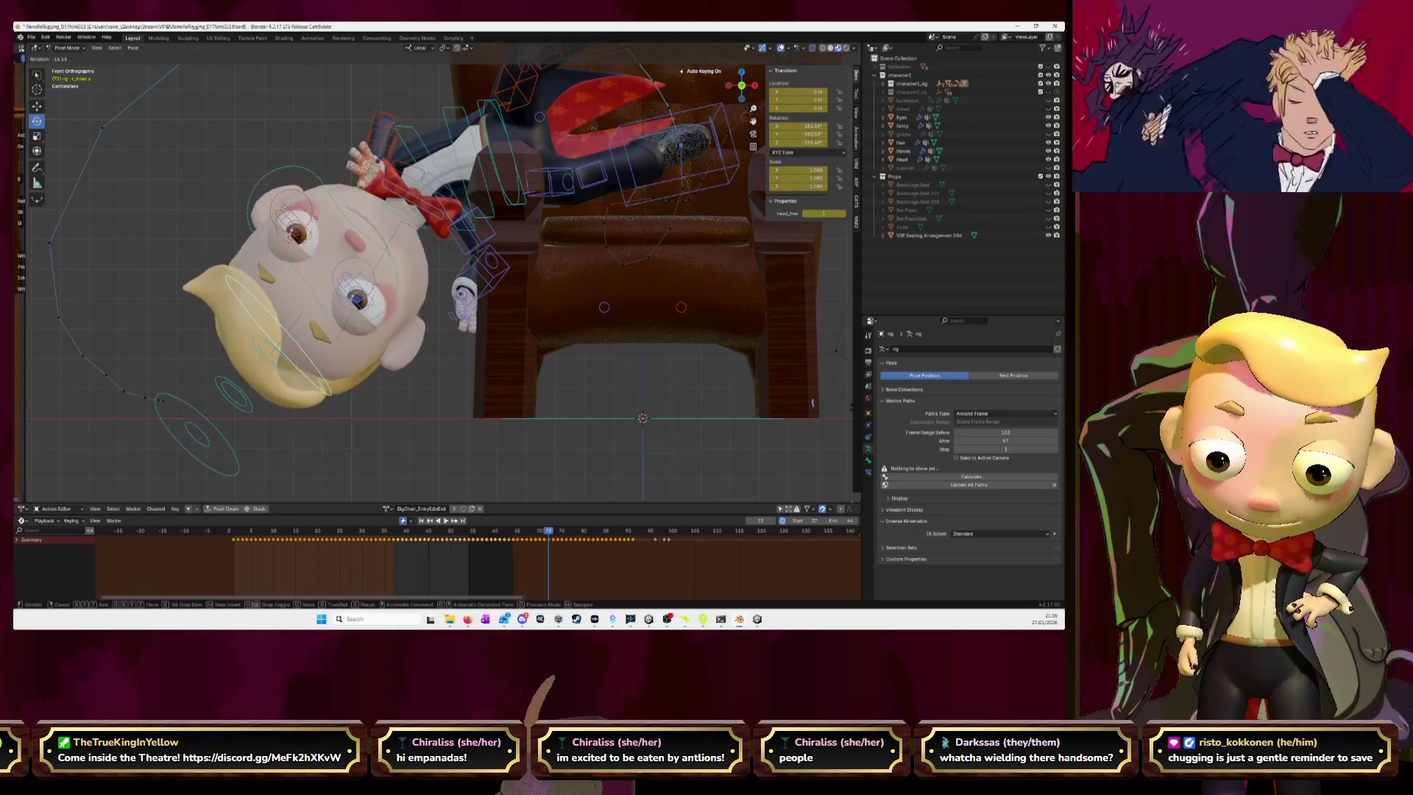
{"action": "left_click", "coordinate": [474, 257]}
- Rotate the head at frame 73, then scrub frames 67–72 to review the motion
{"action": "key", "text": "Right"}
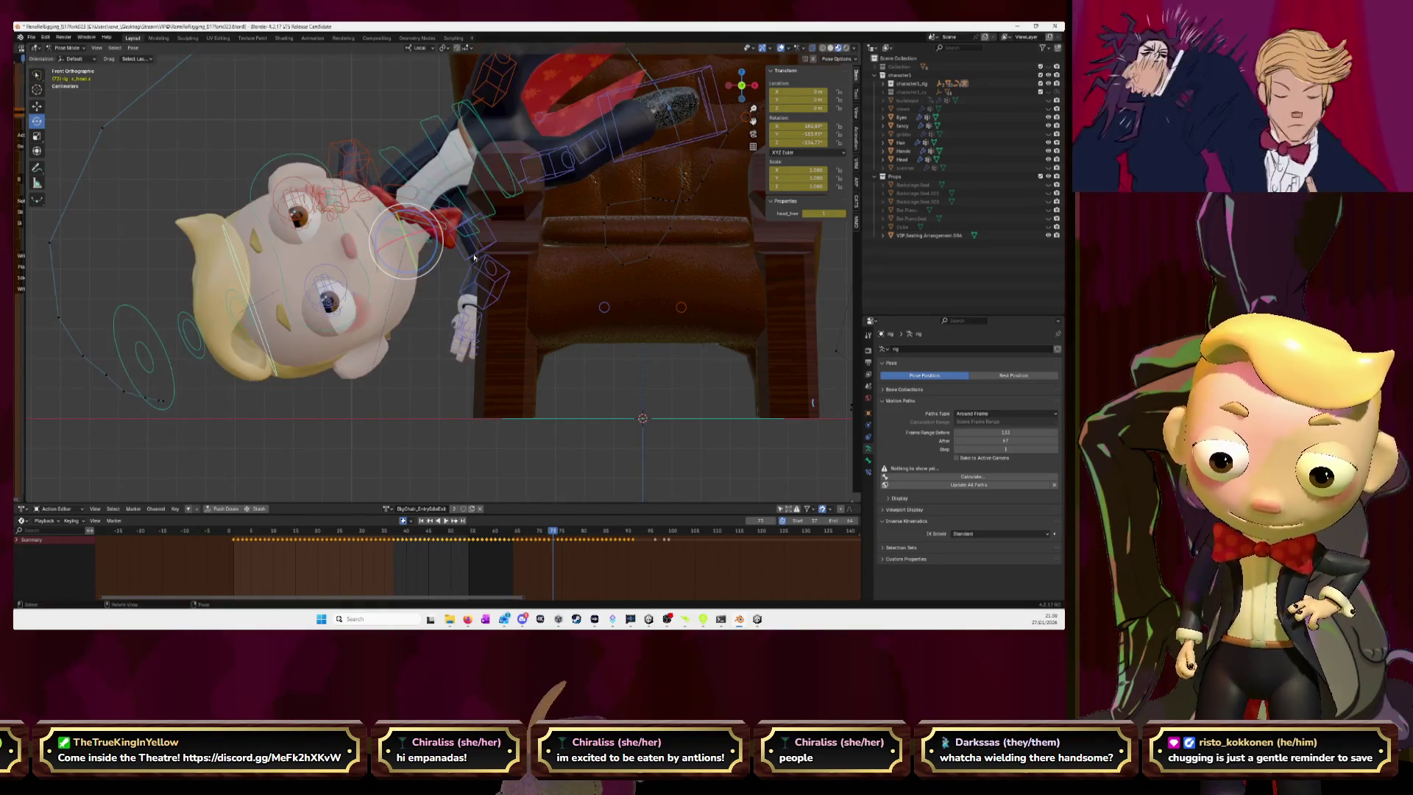
{"action": "key", "text": "r"}
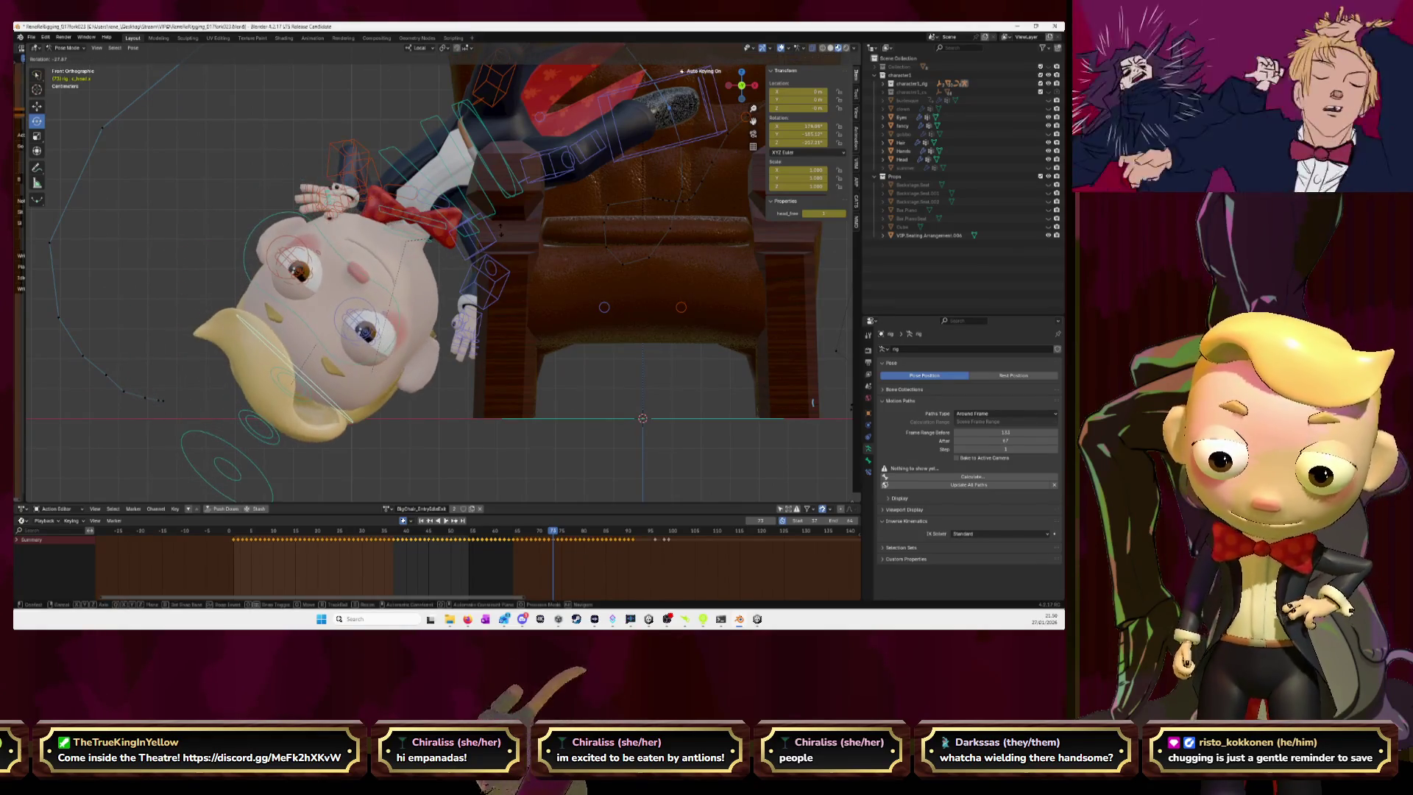
{"action": "left_click", "coordinate": [505, 237]}
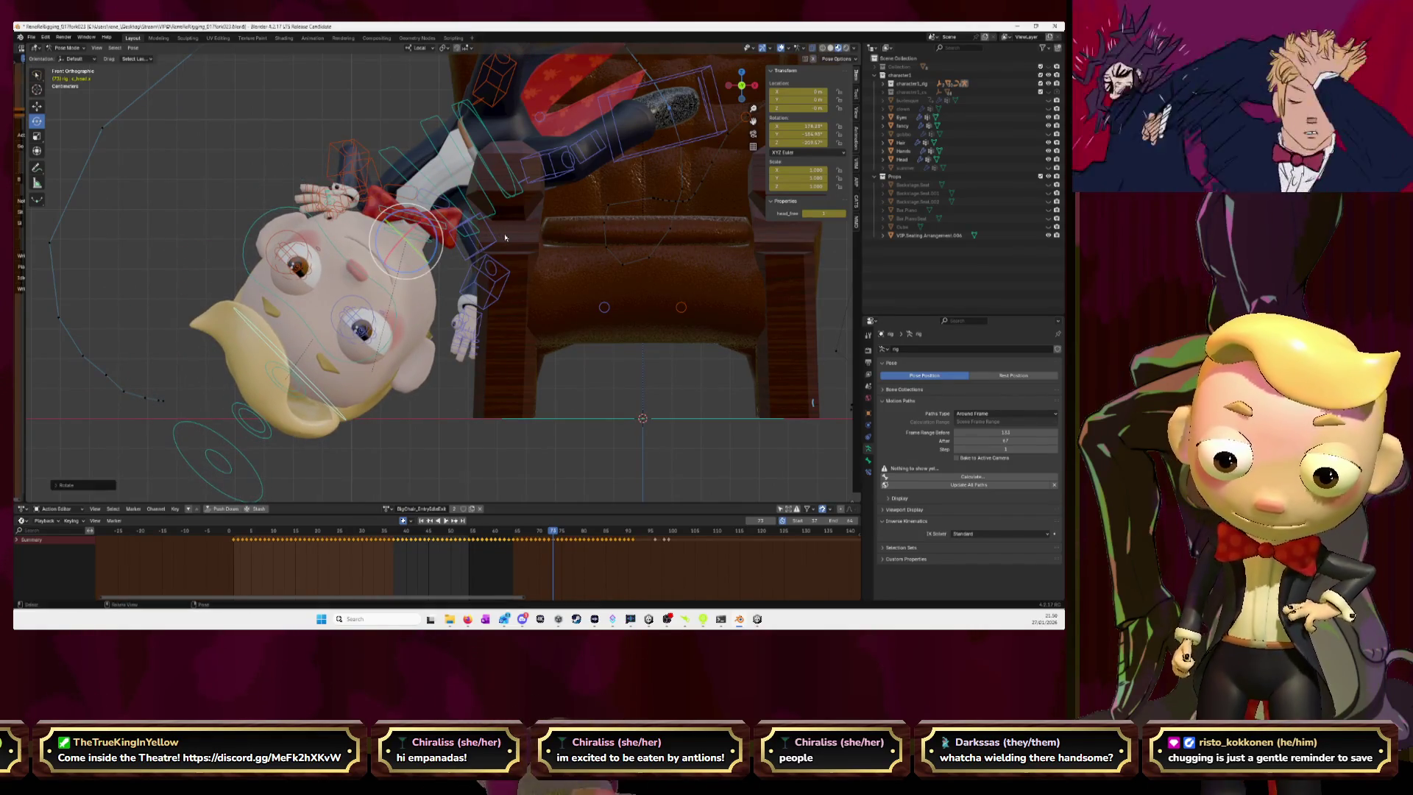
{"action": "key", "text": "Left"}
{"action": "key", "text": "Left"}
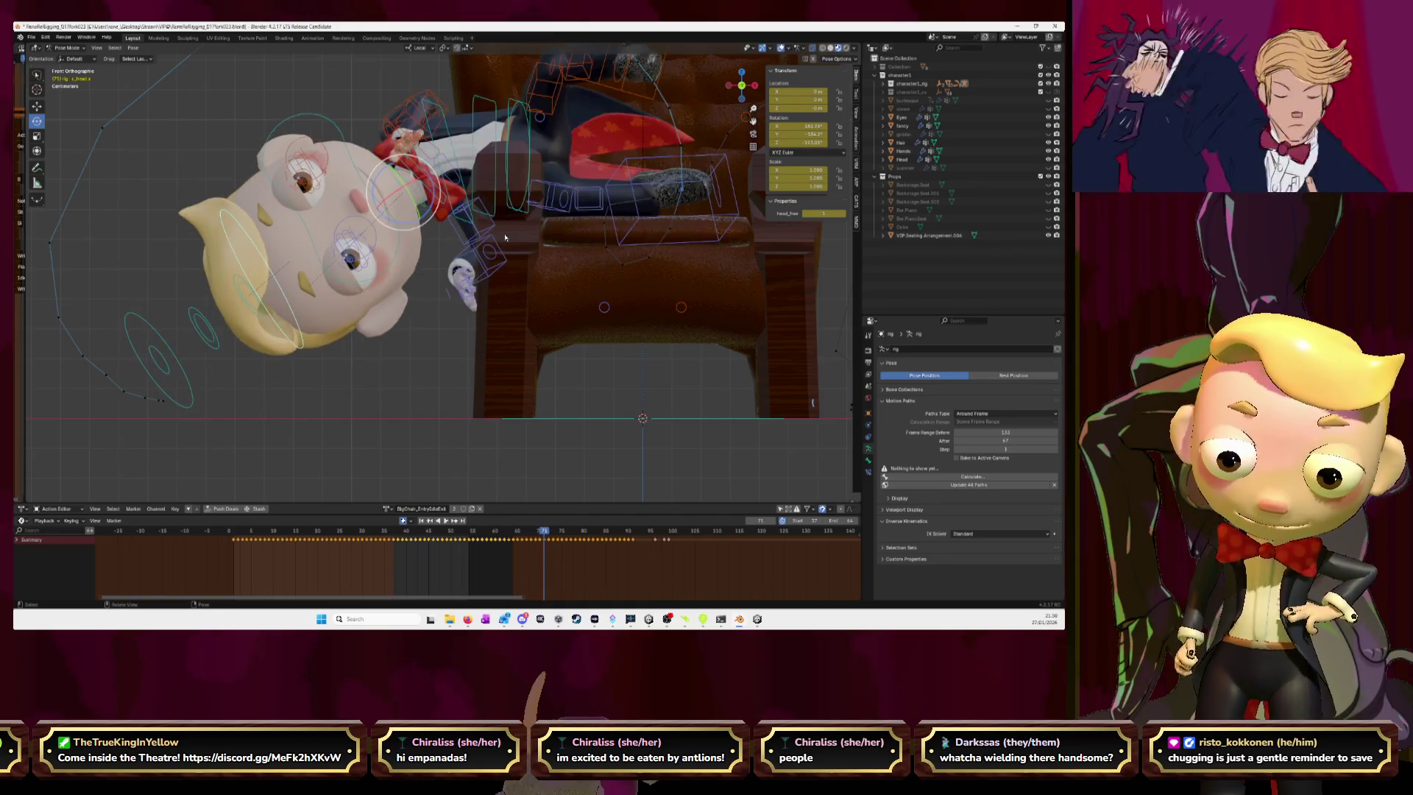
{"action": "key", "text": "Left"}
{"action": "key", "text": "Left"}
{"action": "key", "text": "Left"}
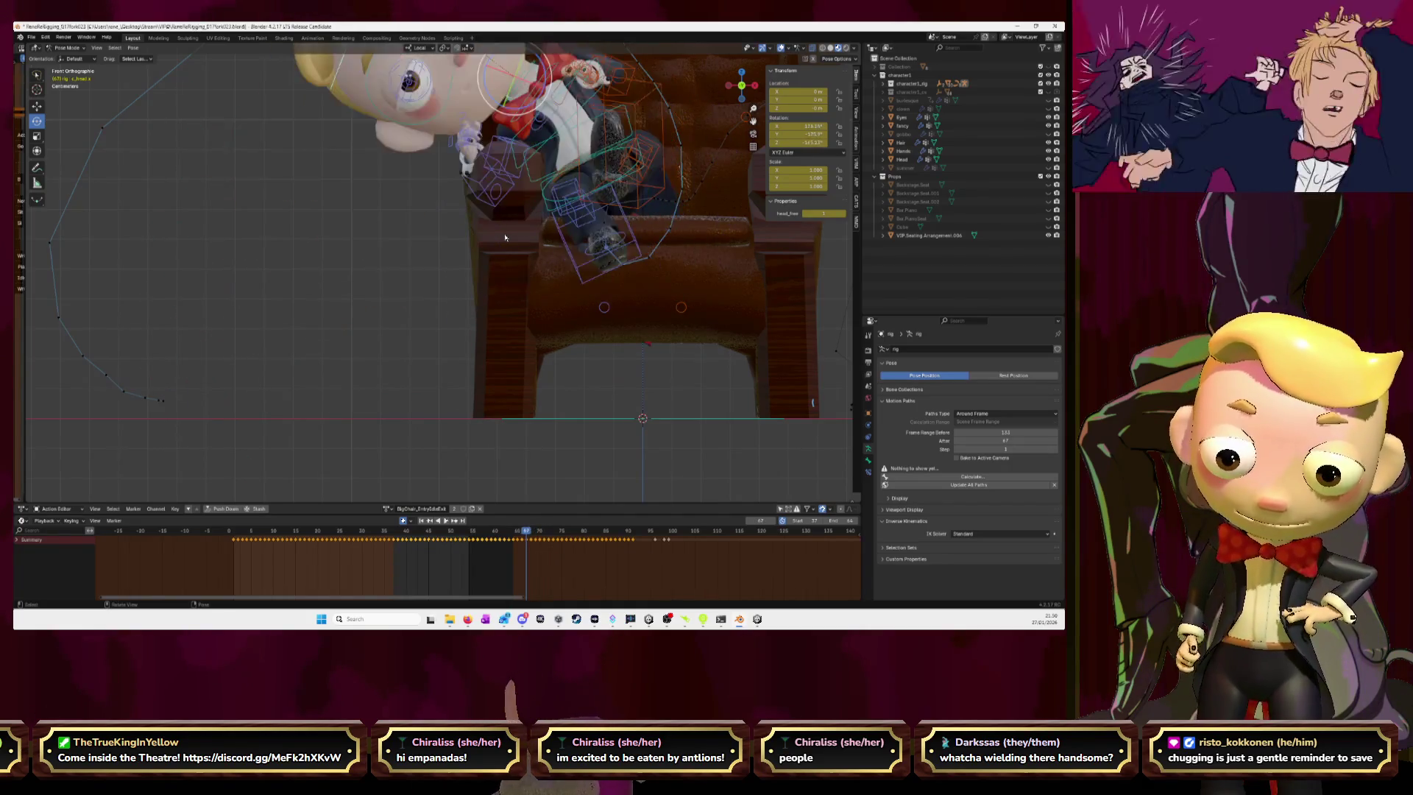
{"action": "key", "text": "Right"}
{"action": "key", "text": "Right"}
{"action": "key", "text": "Right"}
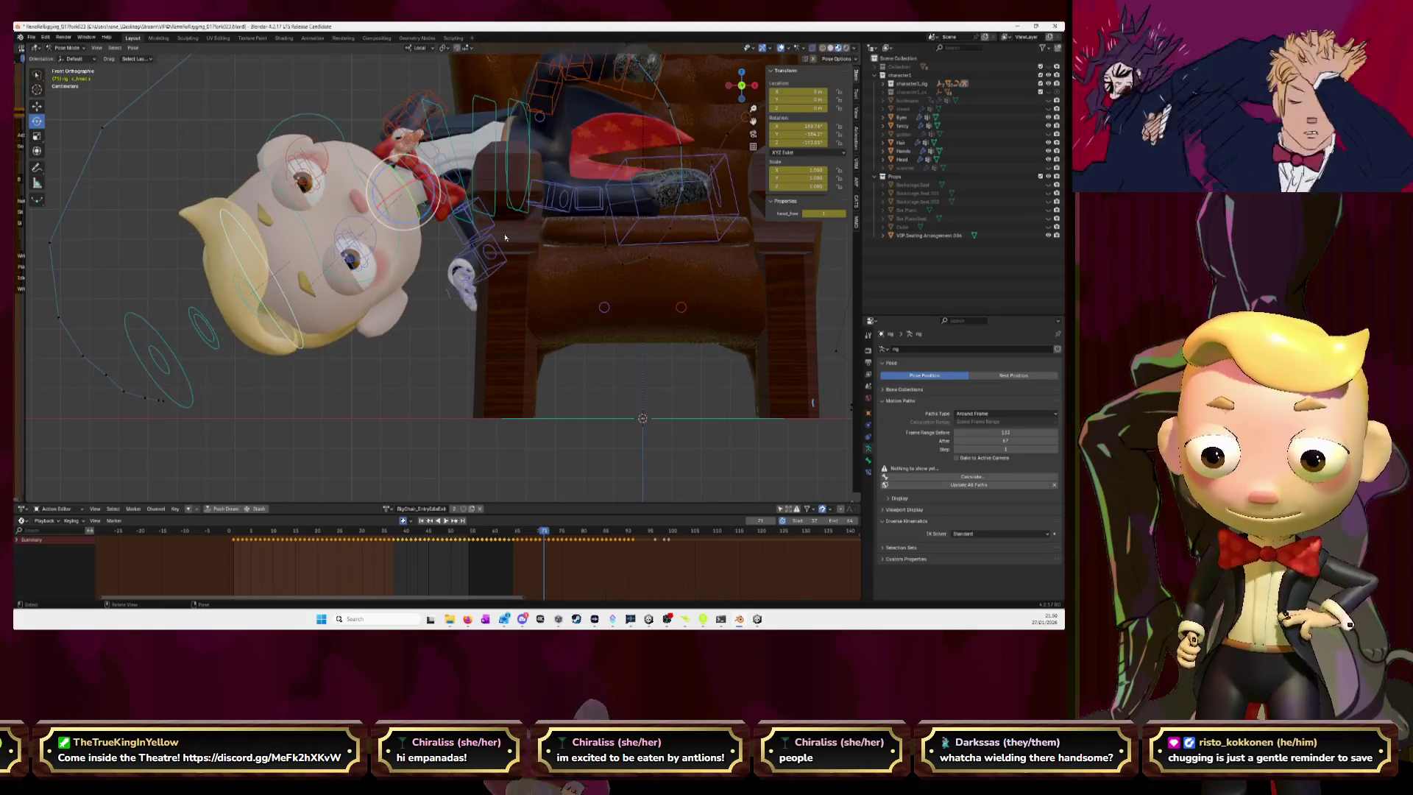
{"action": "key", "text": "Right"}
{"action": "key", "text": "Left"}
{"action": "key", "text": "Left"}
{"action": "key", "text": "Left"}
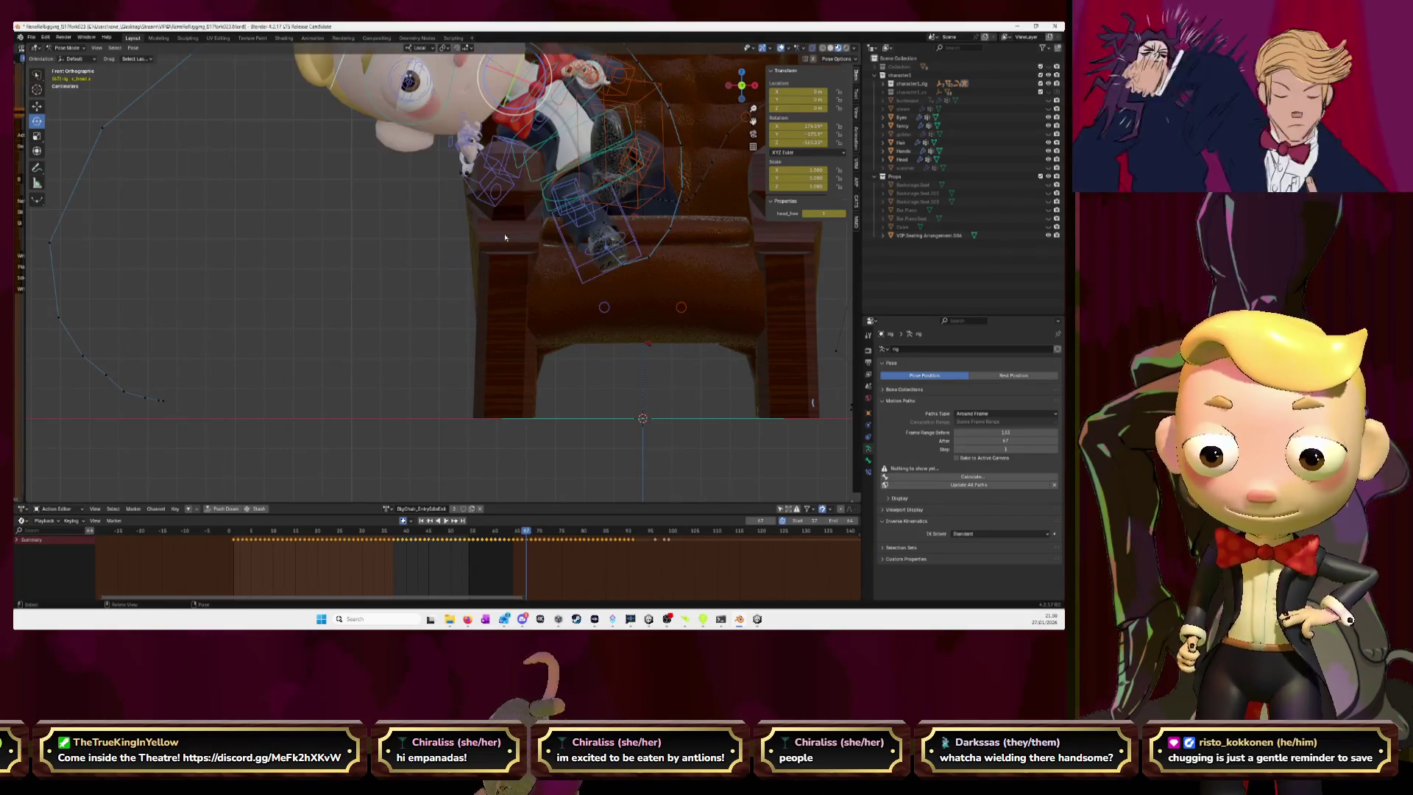
{"action": "key", "text": "Right"}
{"action": "key", "text": "Right"}
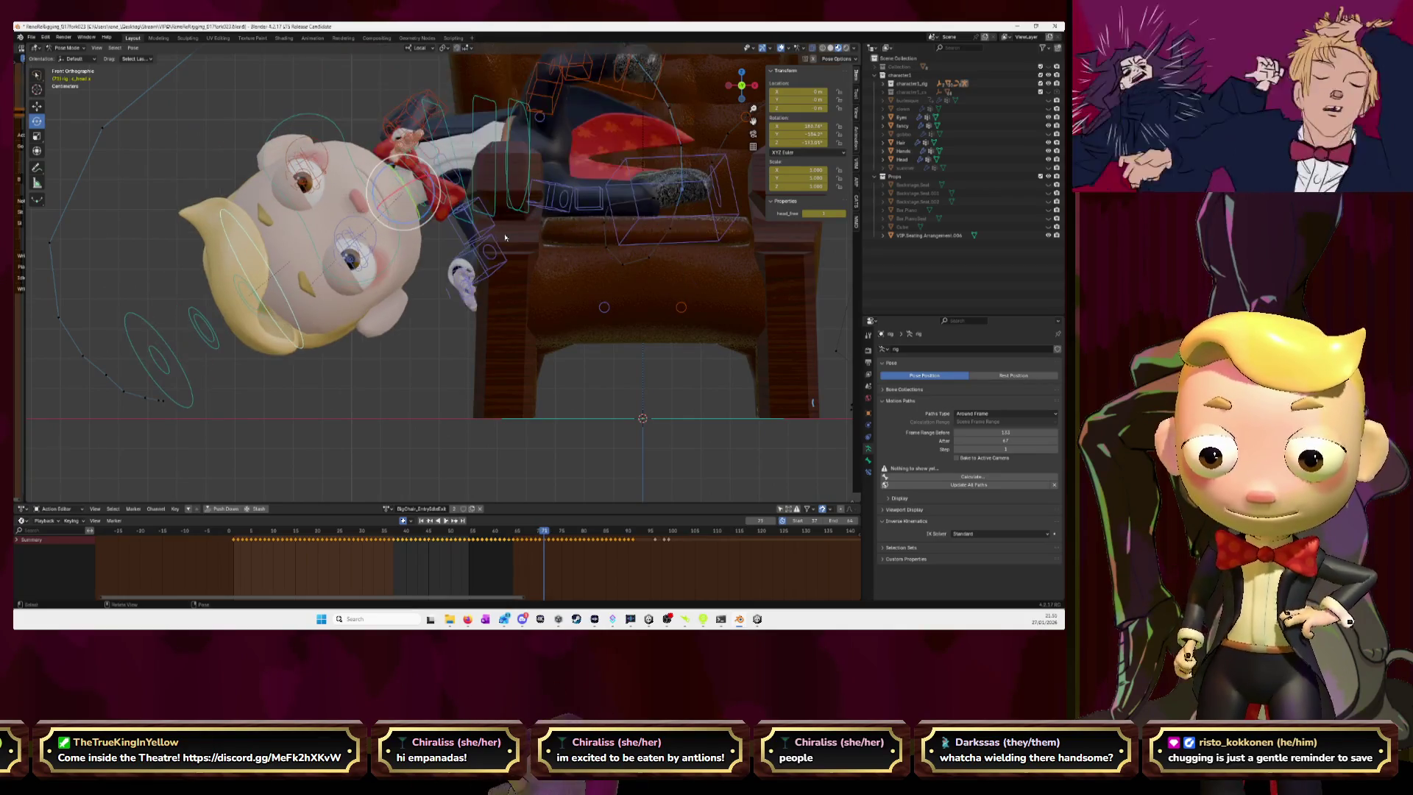
- Rotate the head at frame 71 and step through to frame 74
{"action": "key", "text": "r"}
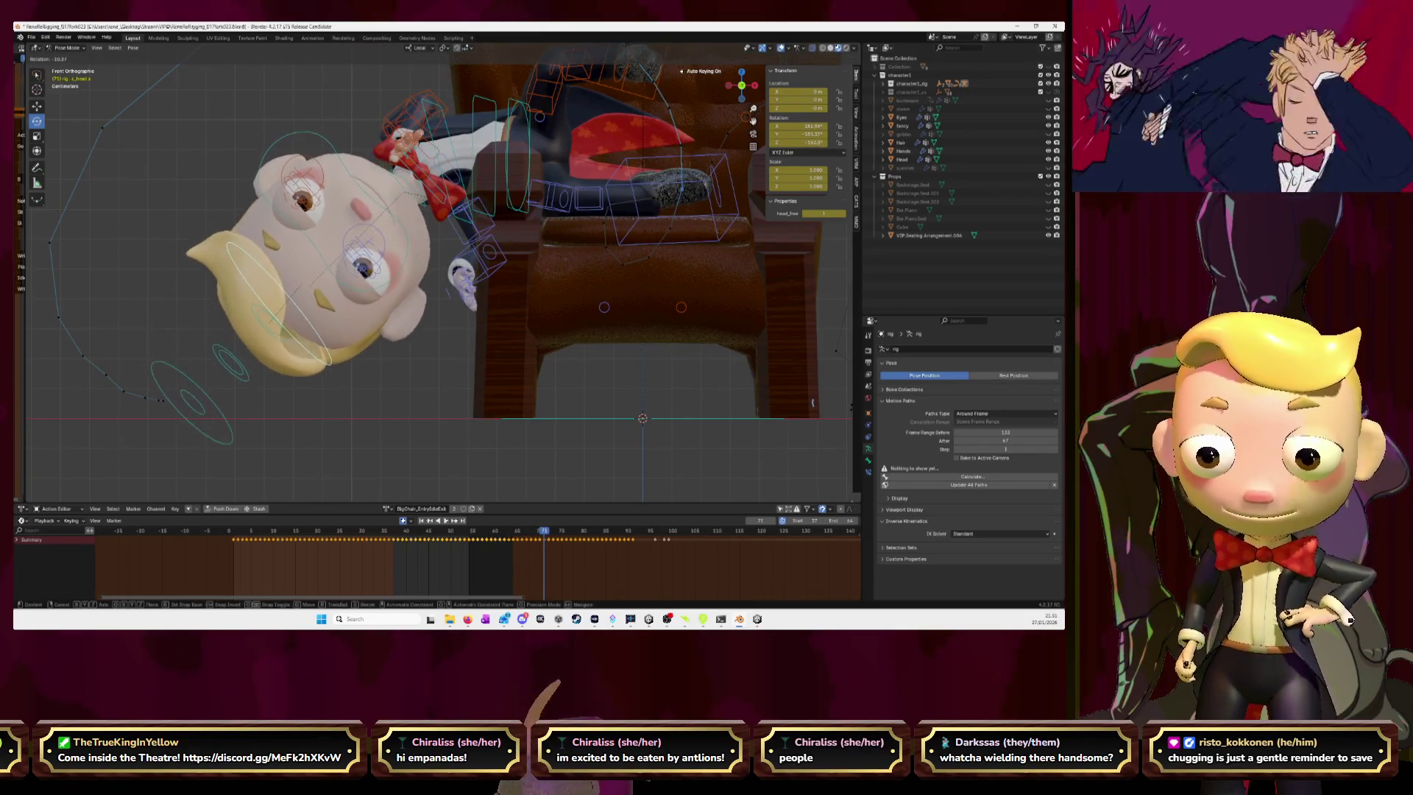
{"action": "left_click", "coordinate": [509, 210]}
{"action": "key", "text": "Left"}
{"action": "key", "text": "Left"}
{"action": "key", "text": "Left"}
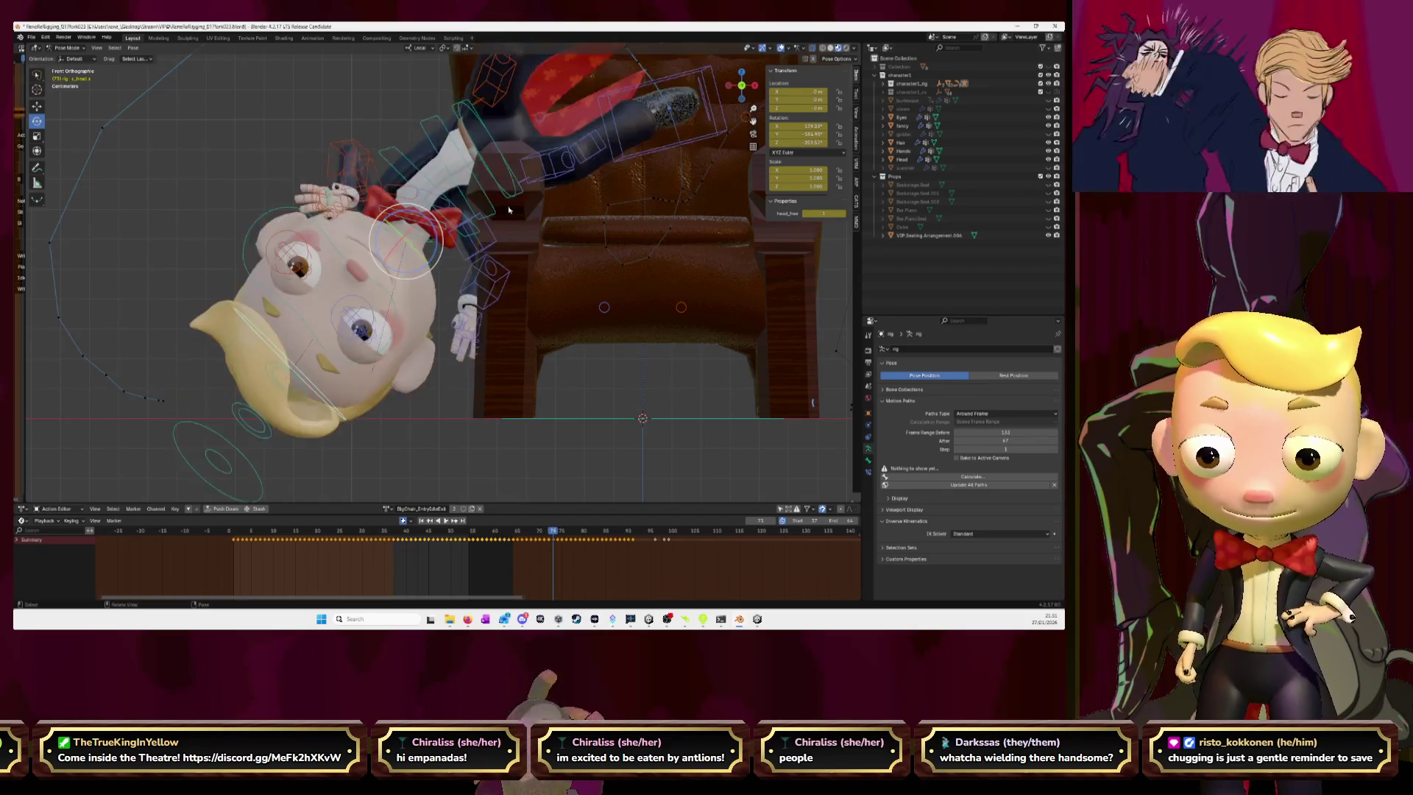
{"action": "key", "text": "Right"}
{"action": "key", "text": "Right"}
{"action": "key", "text": "Right"}
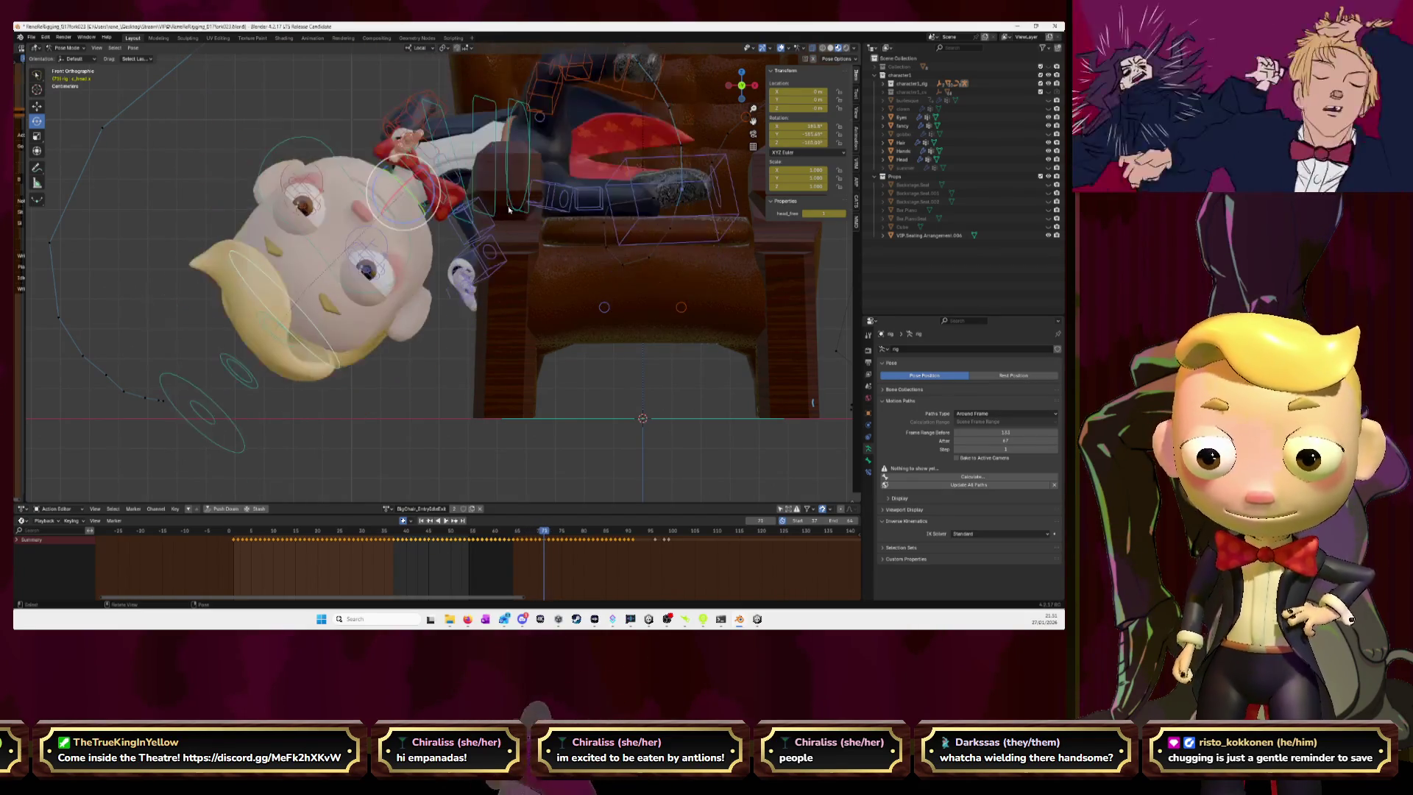
{"action": "key", "text": "Right"}
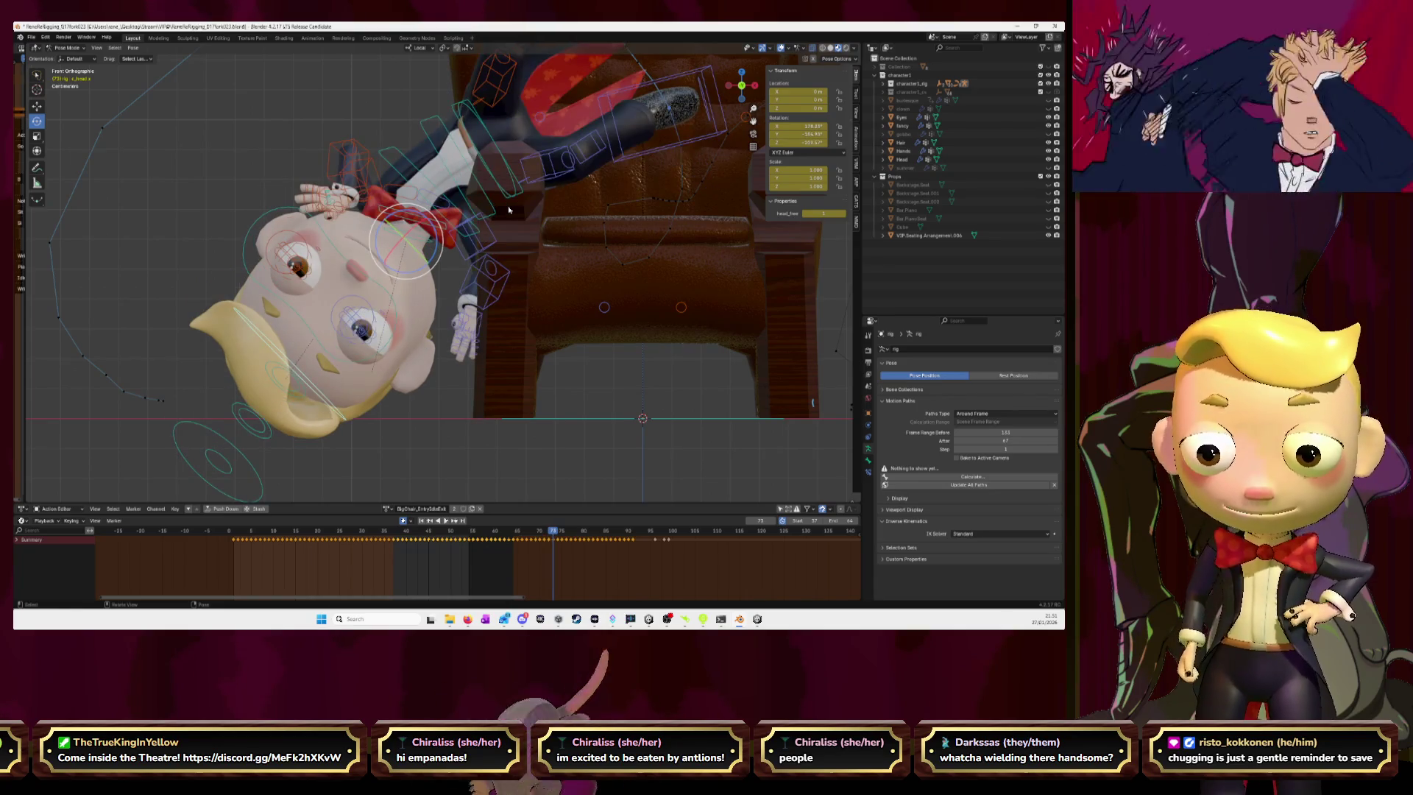
{"action": "key", "text": "Right"}
- Rotate the head on frames 74 and 75, copy the pose at 76, and advance to frame 78
{"action": "key", "text": "r"}
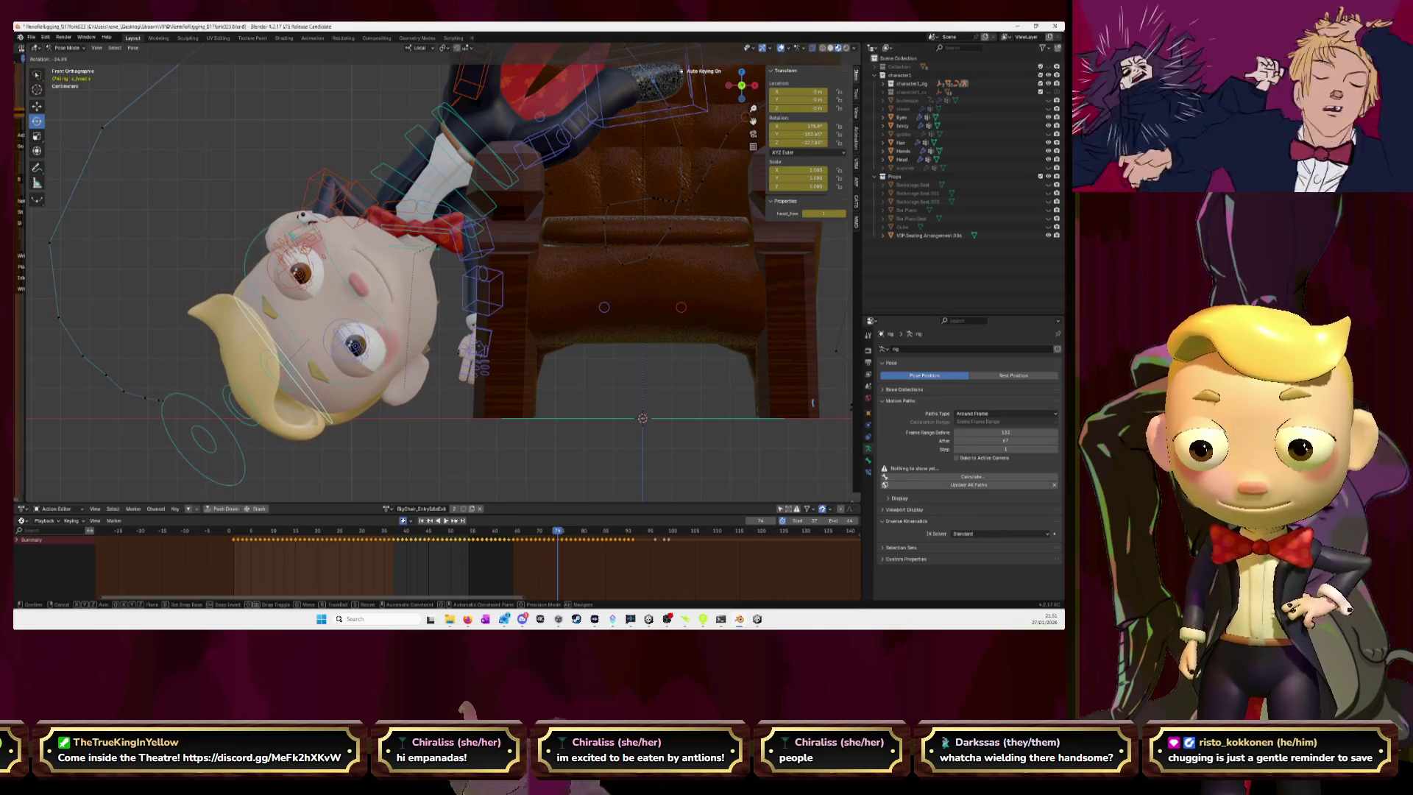
{"action": "left_click", "coordinate": [548, 192]}
{"action": "key", "text": "Right"}
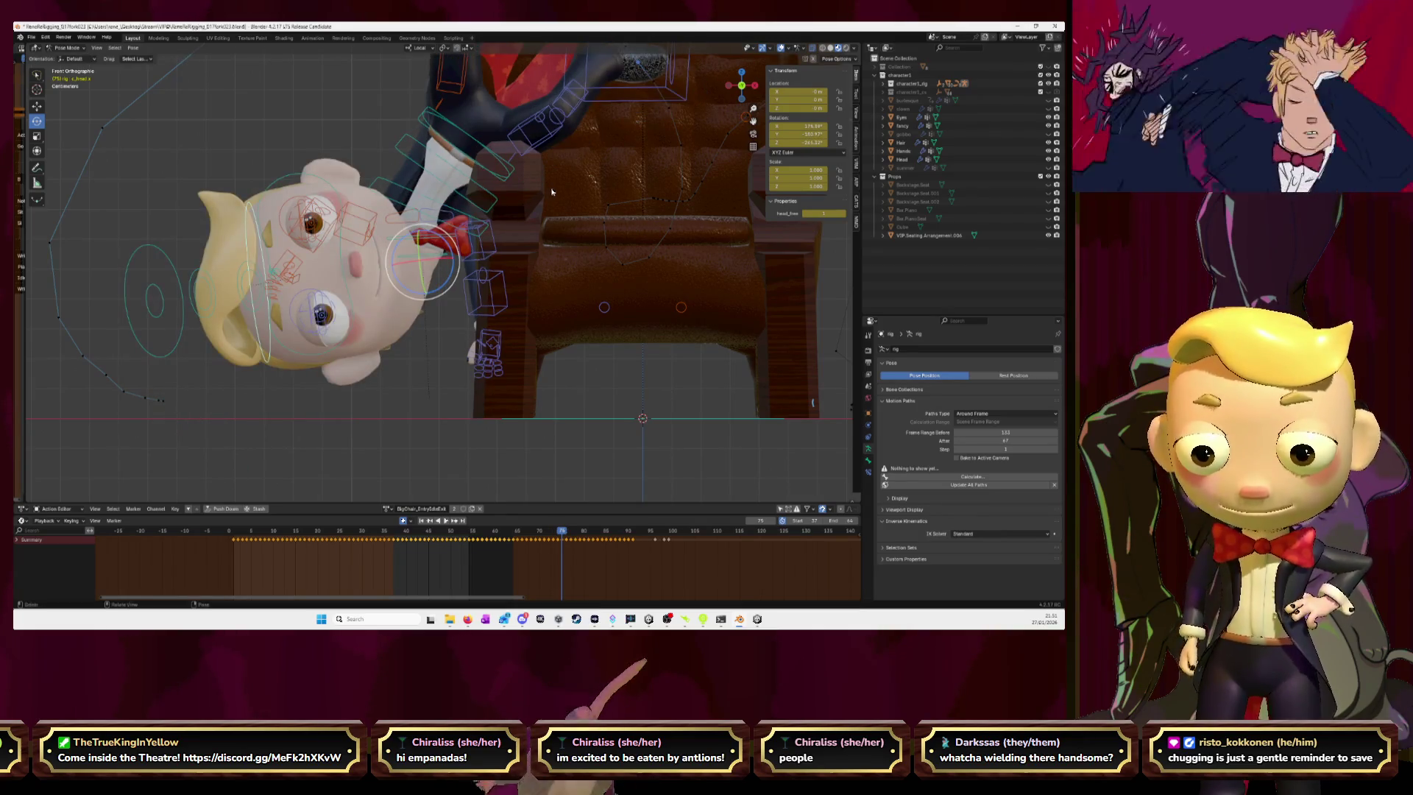
{"action": "key", "text": "r"}
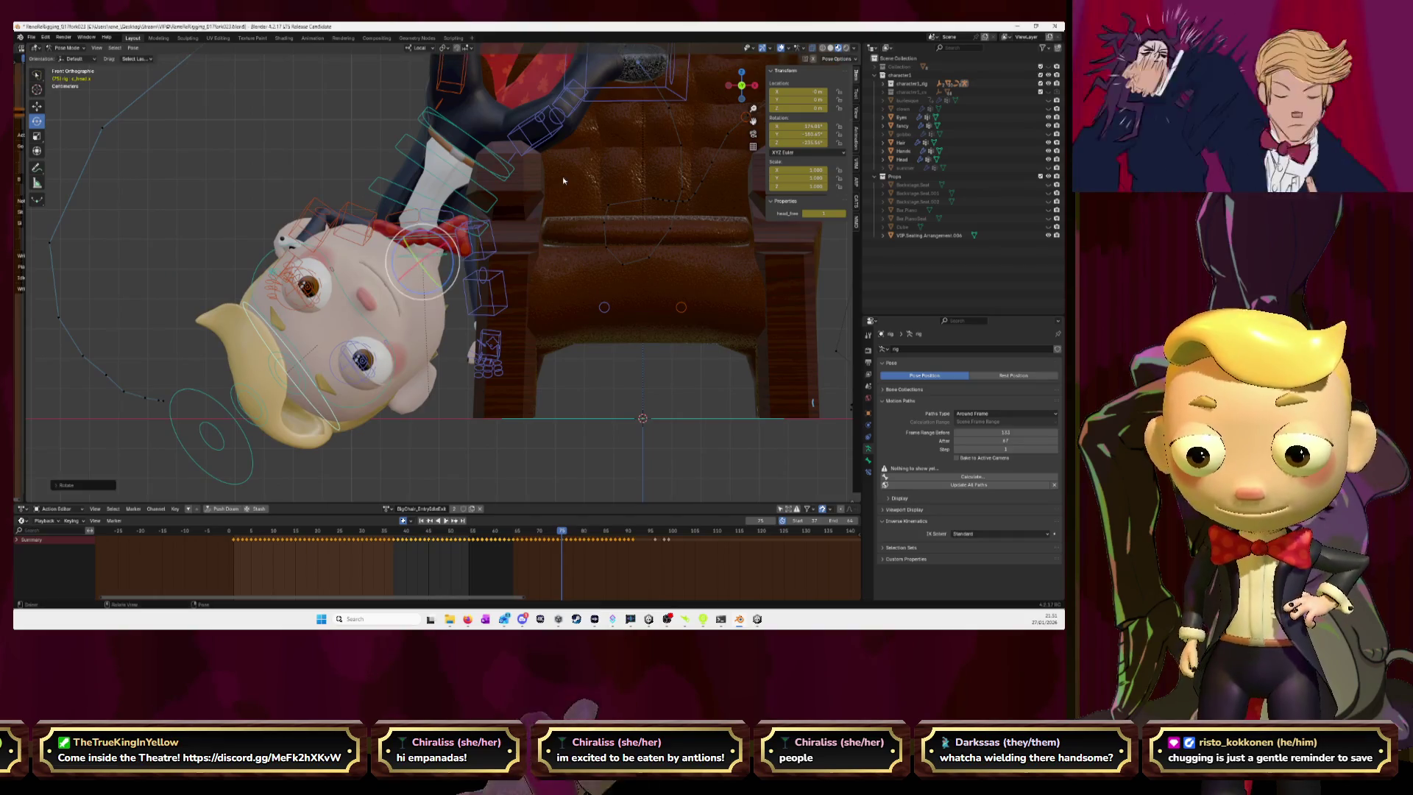
{"action": "left_click", "coordinate": [563, 180]}
{"action": "key", "text": "Right"}
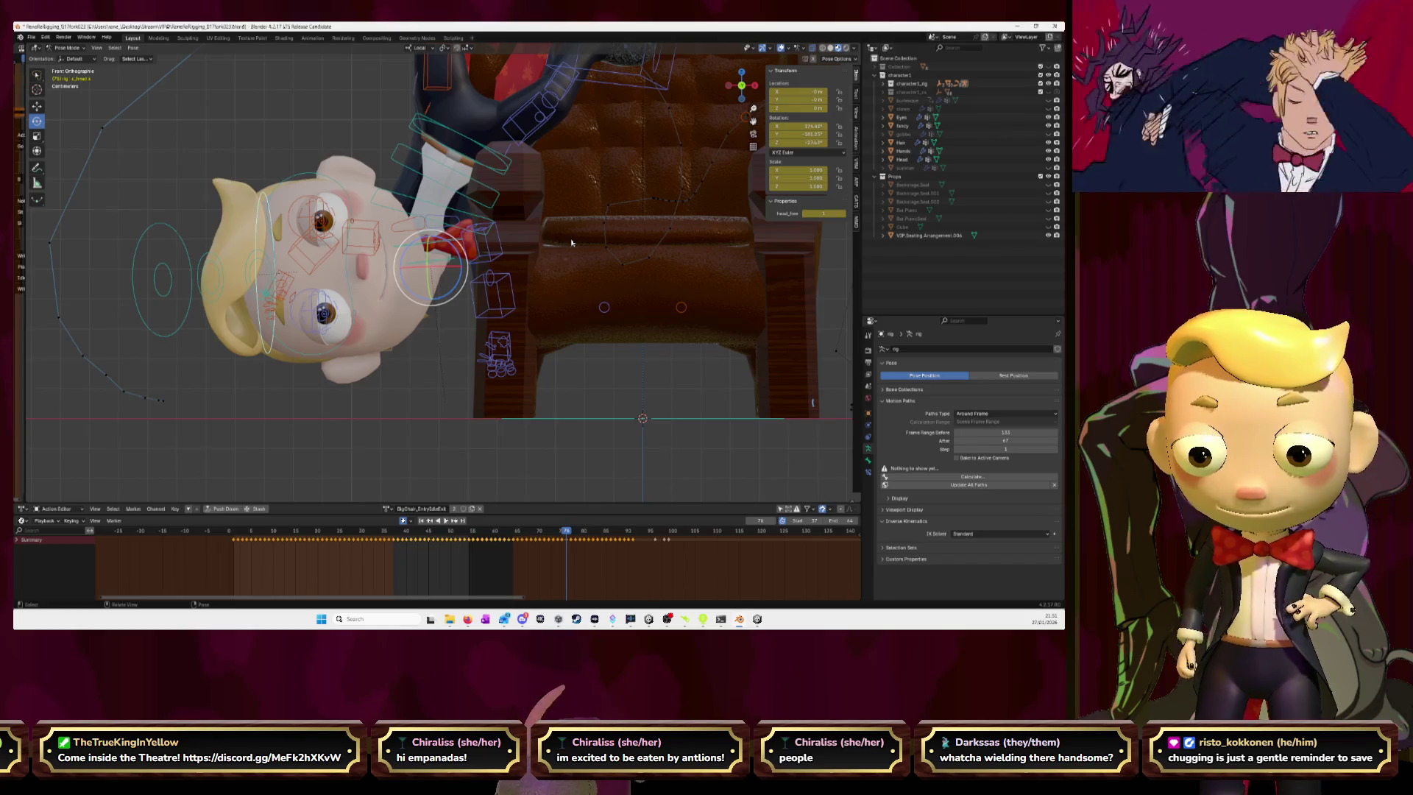
{"action": "key", "text": "ctrl+c"}
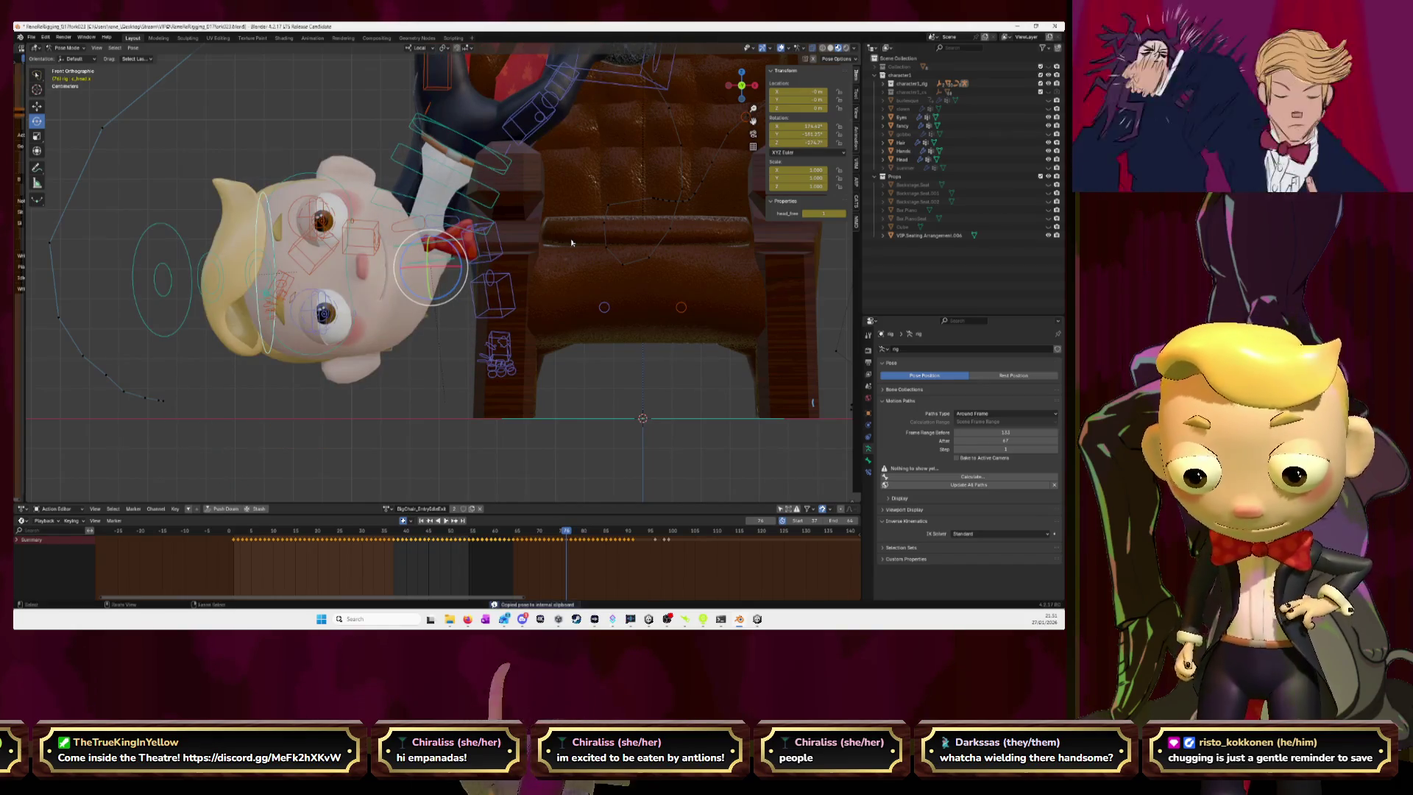
{"action": "key", "text": "Right"}
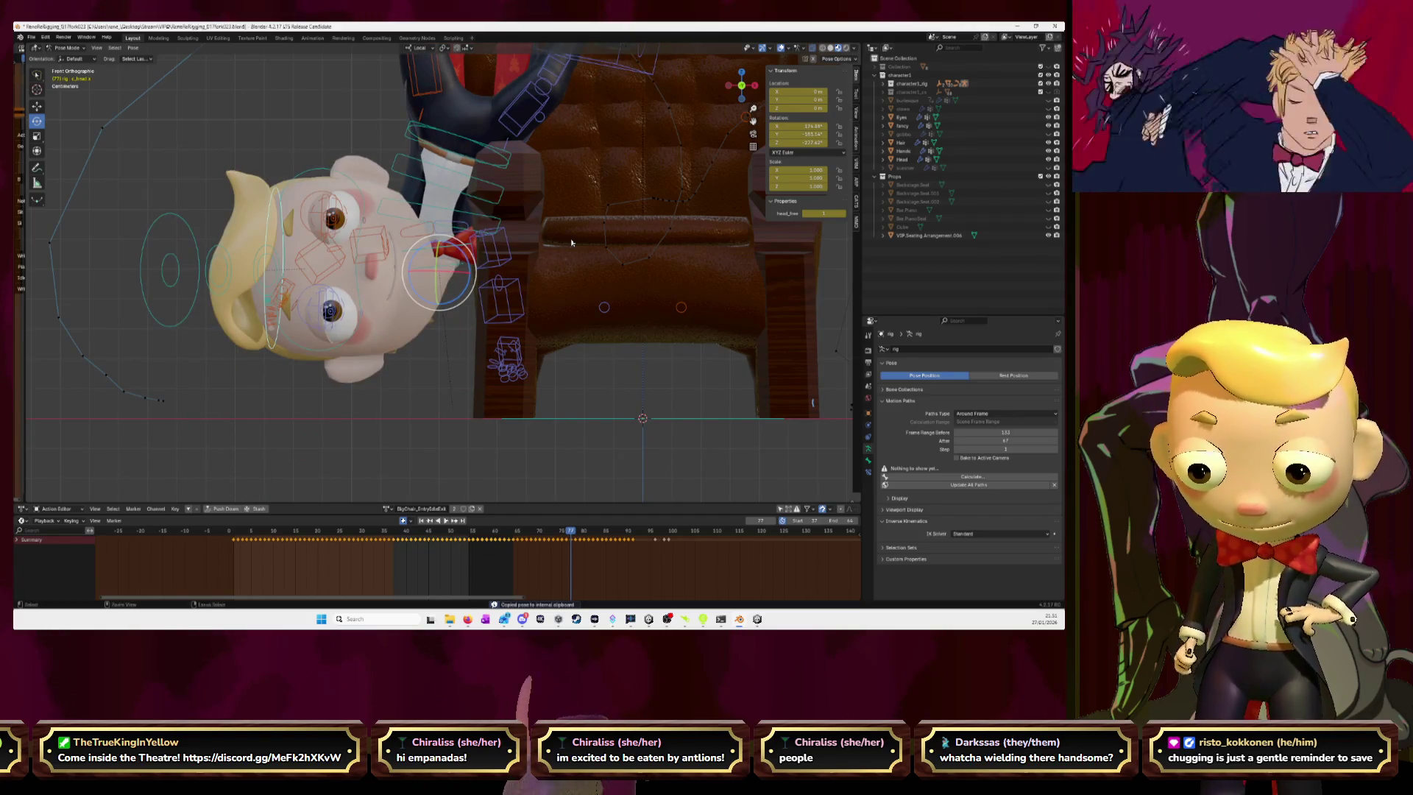
{"action": "key", "text": "Right"}
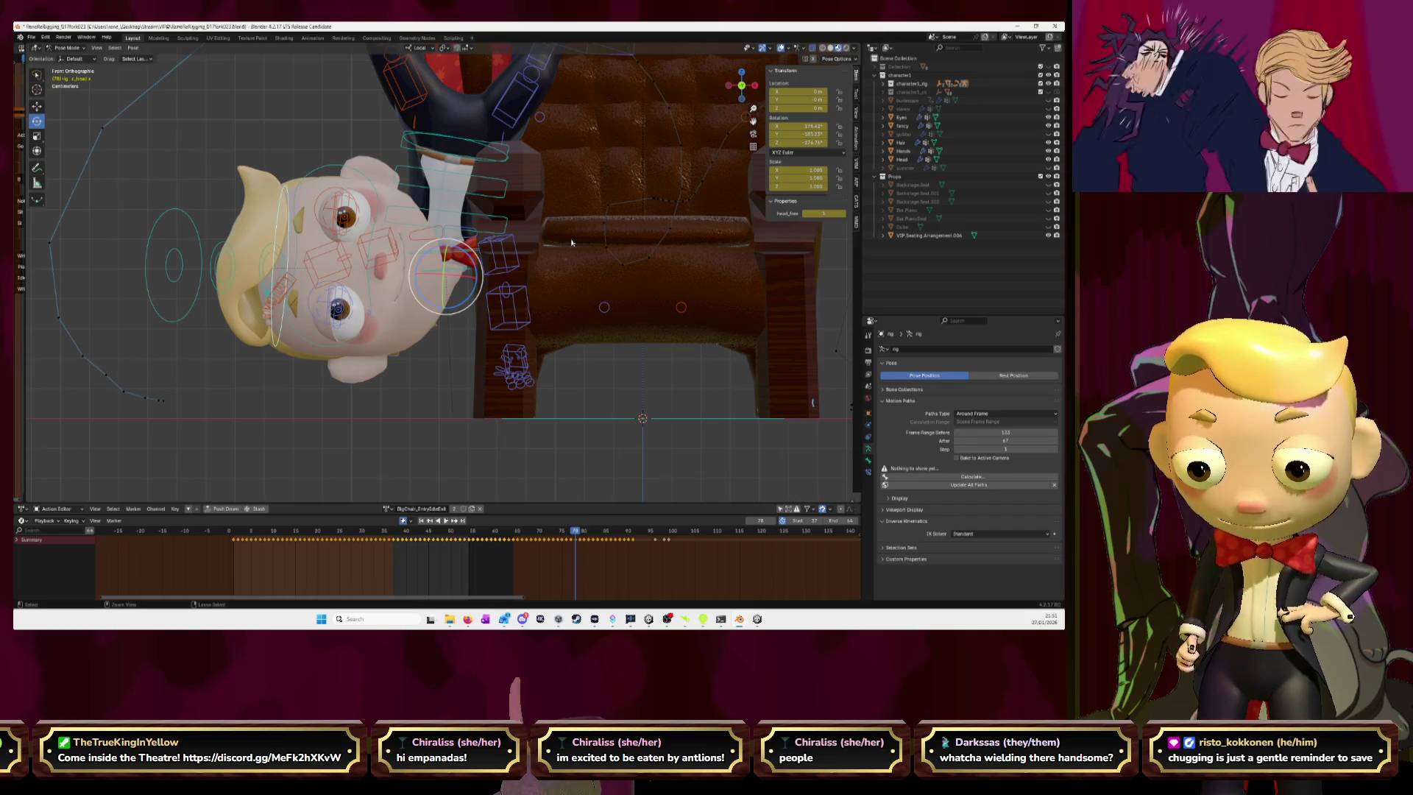
- Step frame by frame through the upside-down tumble up to frame 91
{"action": "key", "text": "Right"}
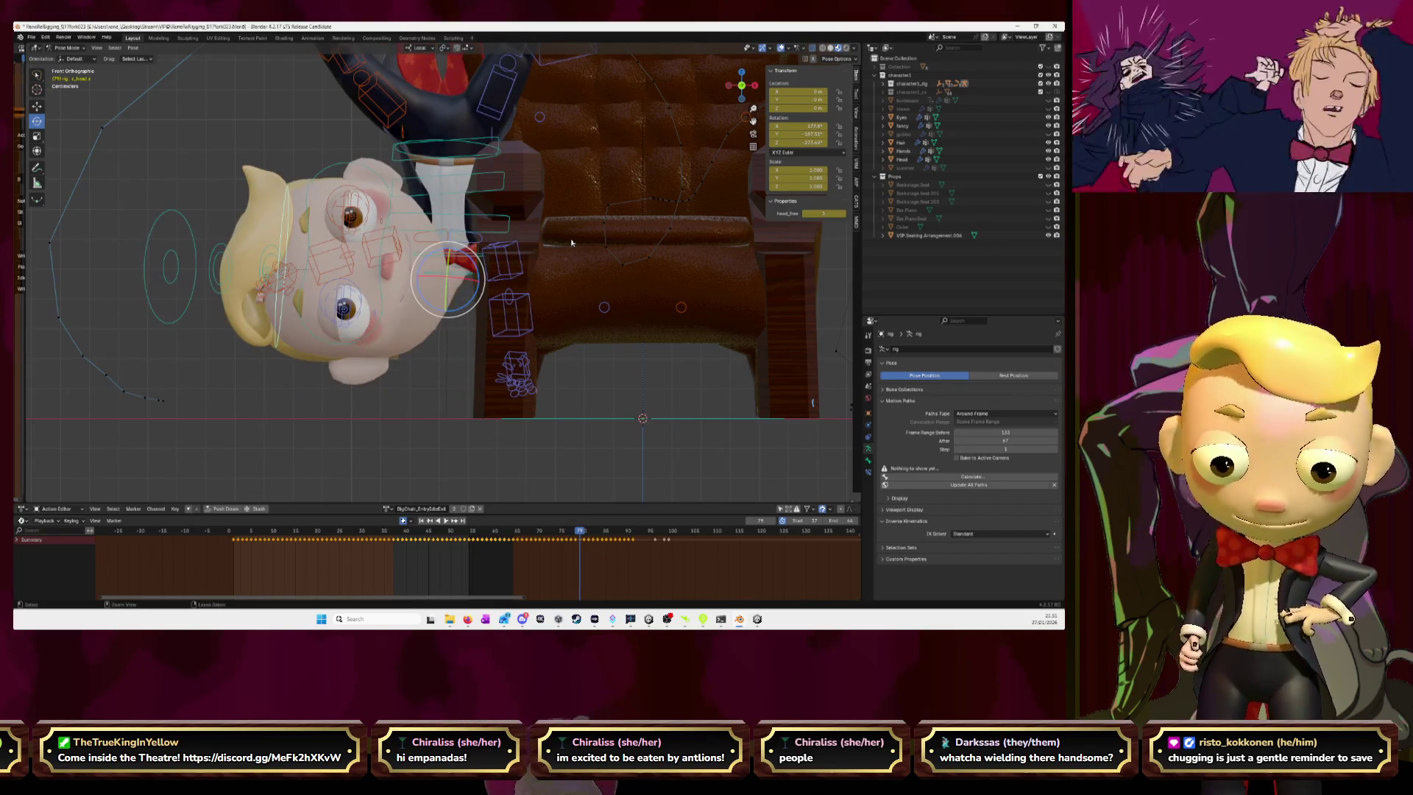
{"action": "key", "text": "Right"}
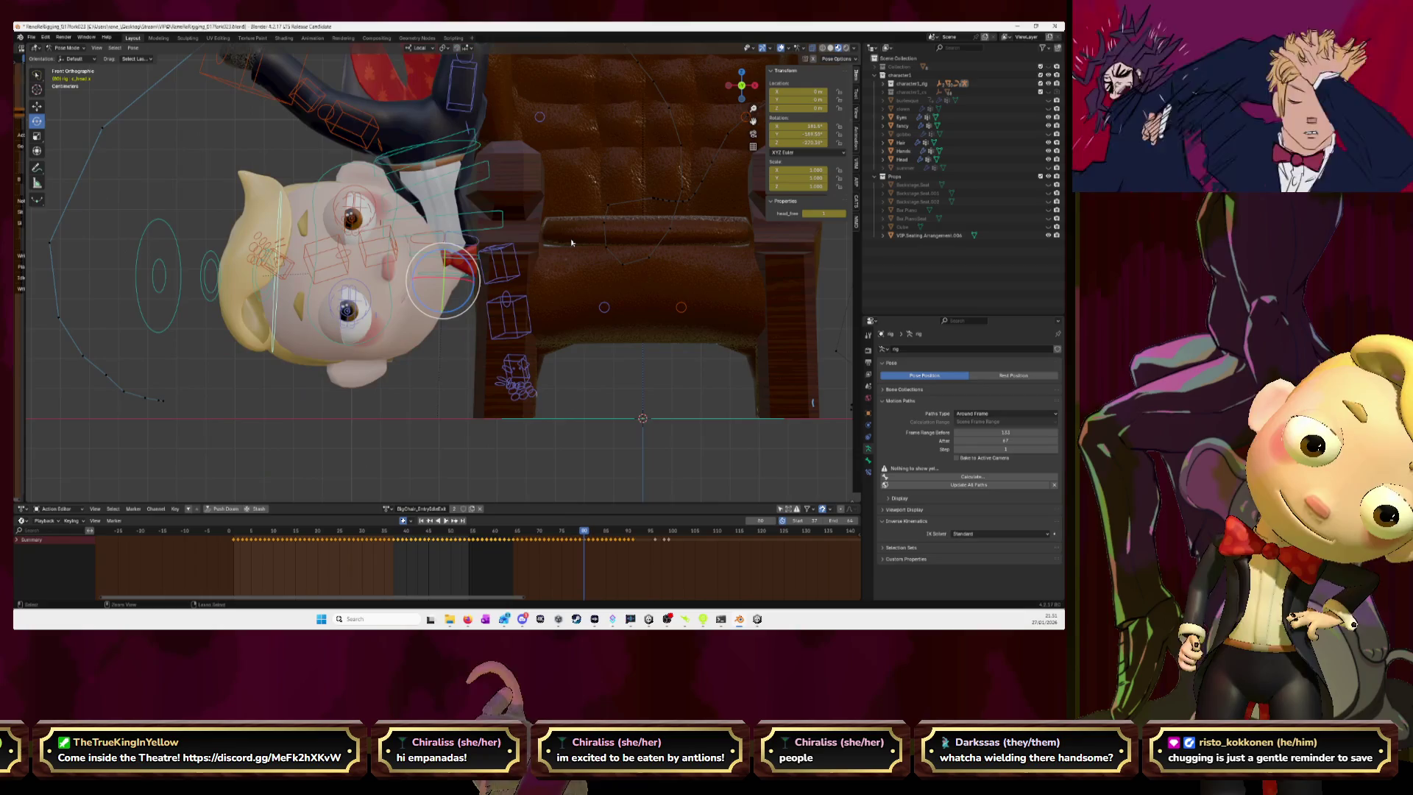
{"action": "key", "text": "Right"}
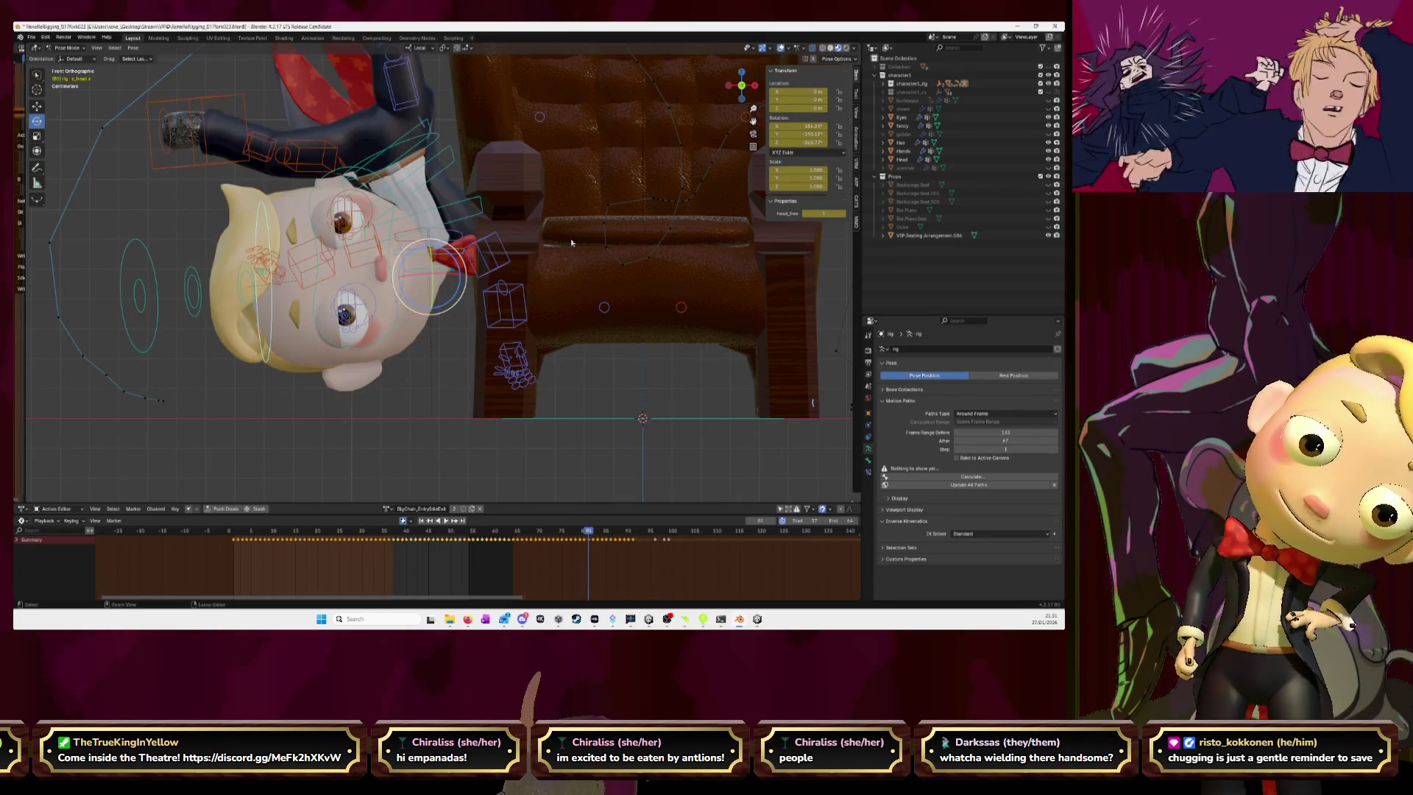
{"action": "key", "text": "Right"}
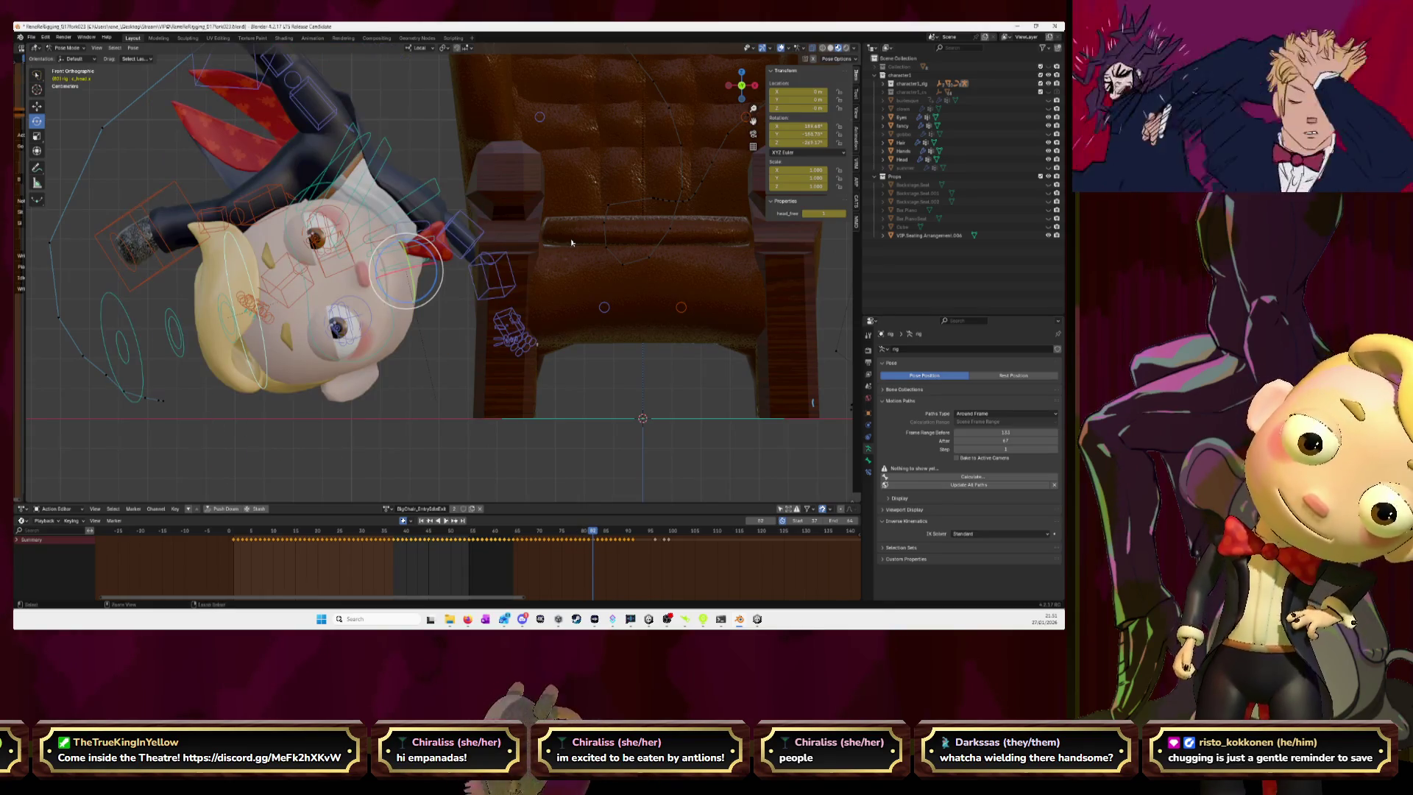
{"action": "key", "text": "Right"}
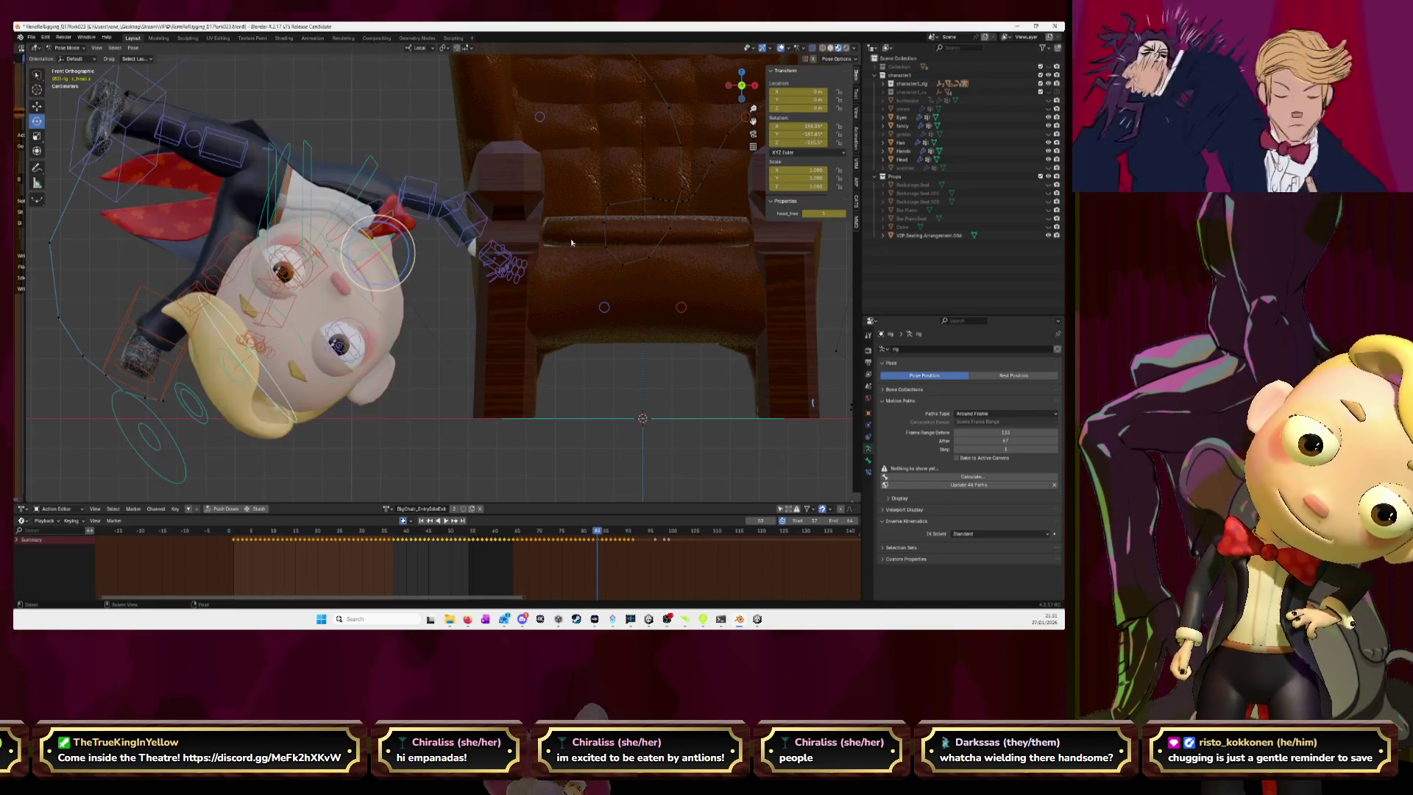
{"action": "key", "text": "Right"}
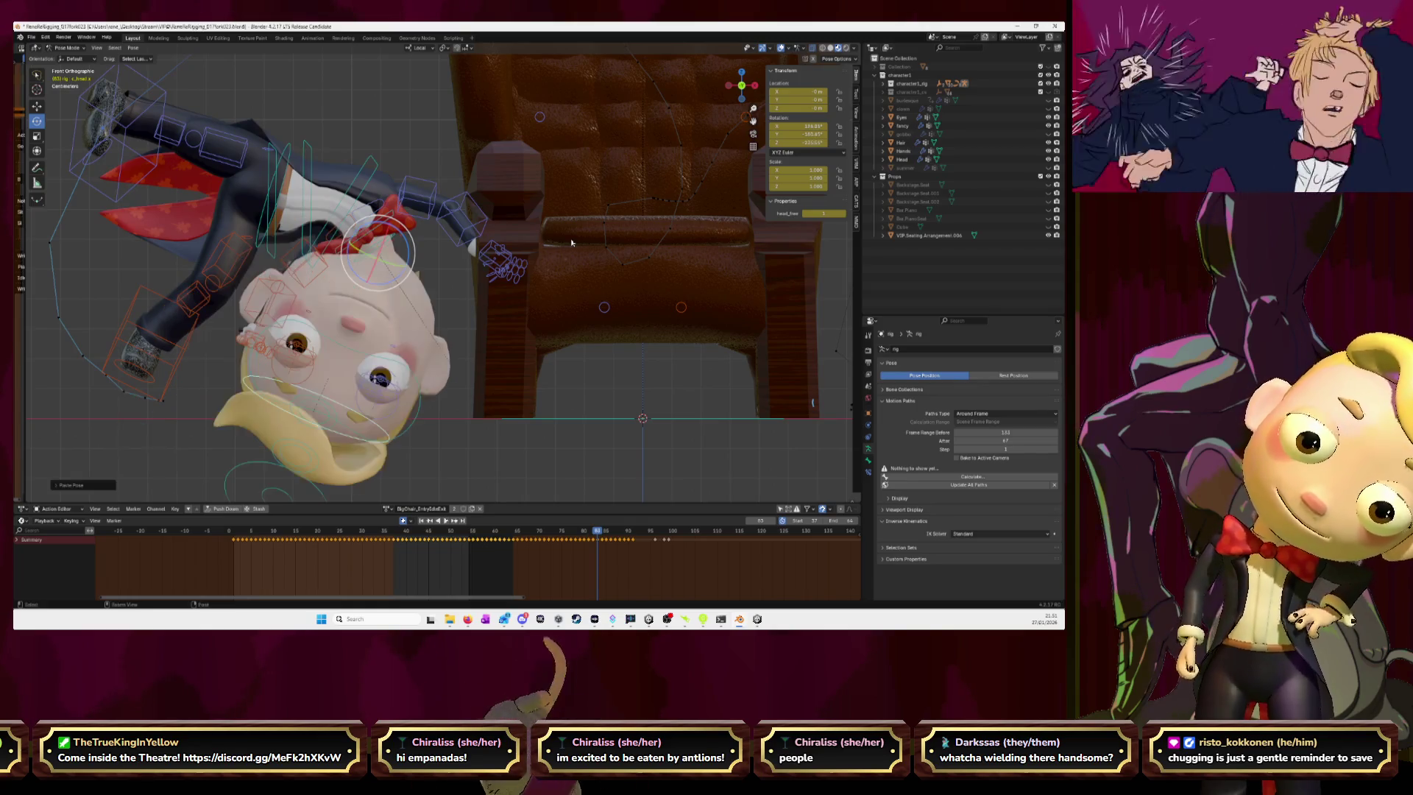
{"action": "key", "text": "Right"}
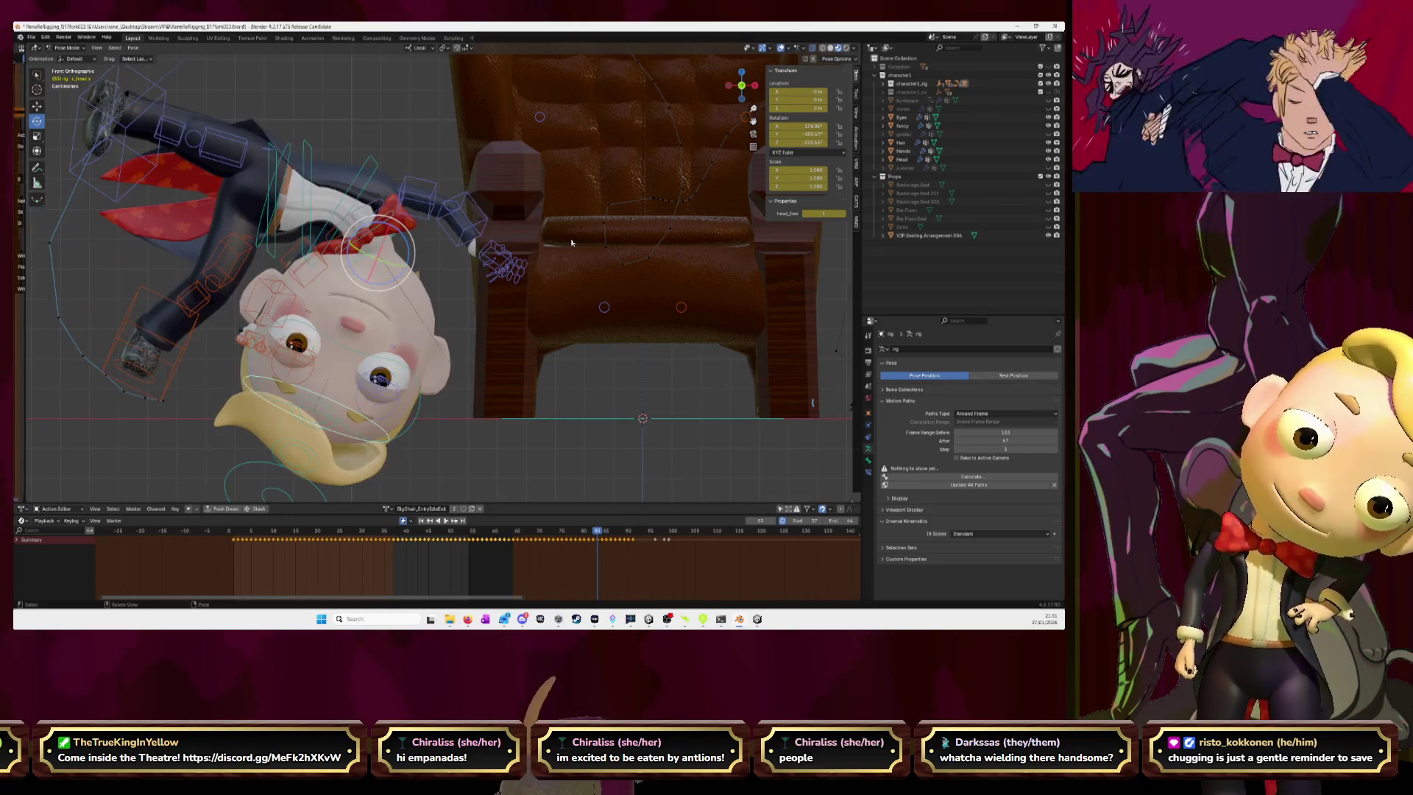
{"action": "key", "text": "Right"}
{"action": "key", "text": "Right"}
{"action": "key", "text": "Right"}
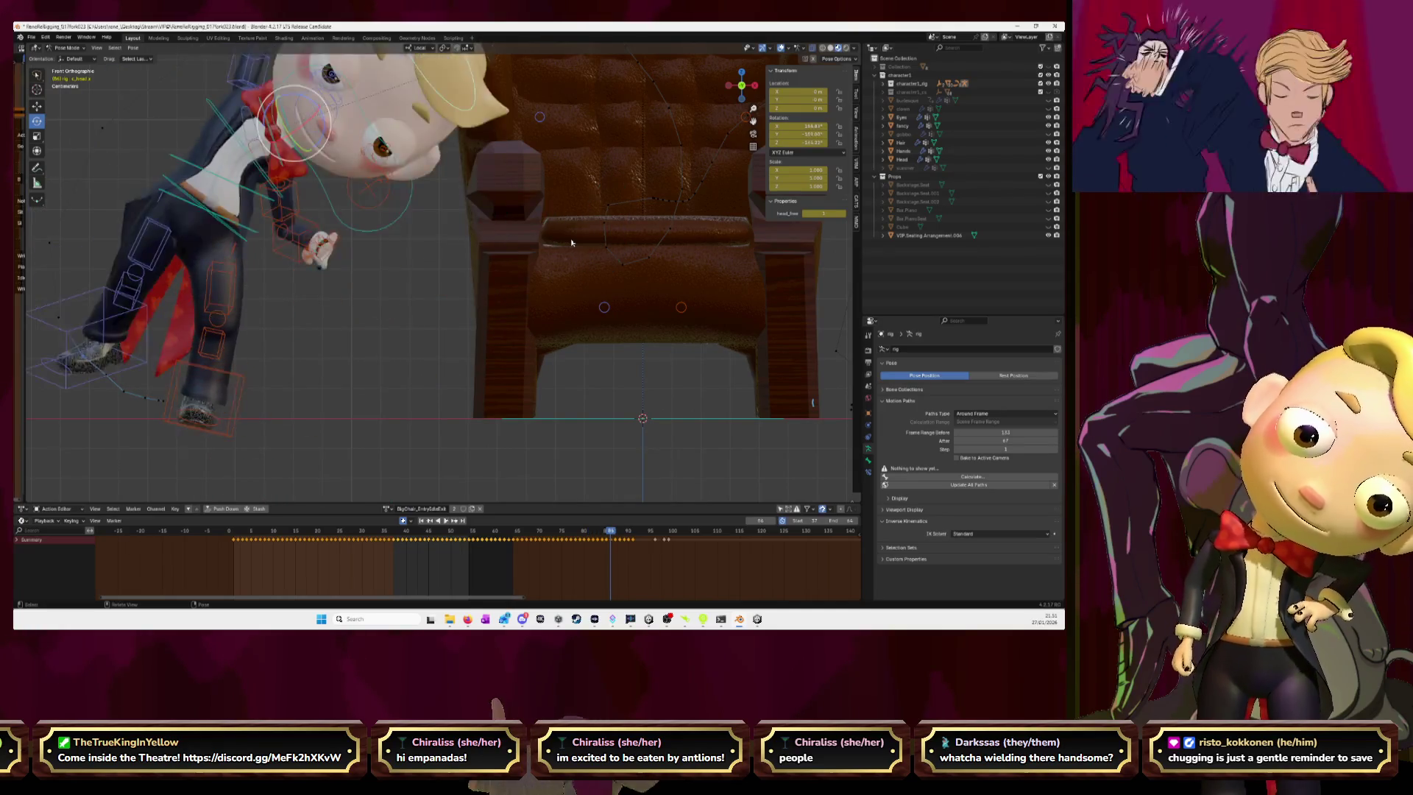
- Scrub back and forth between frames 71 and 90, stopping on frame 74
{"action": "key", "text": "Left"}
{"action": "key", "text": "Left"}
{"action": "key", "text": "Left"}
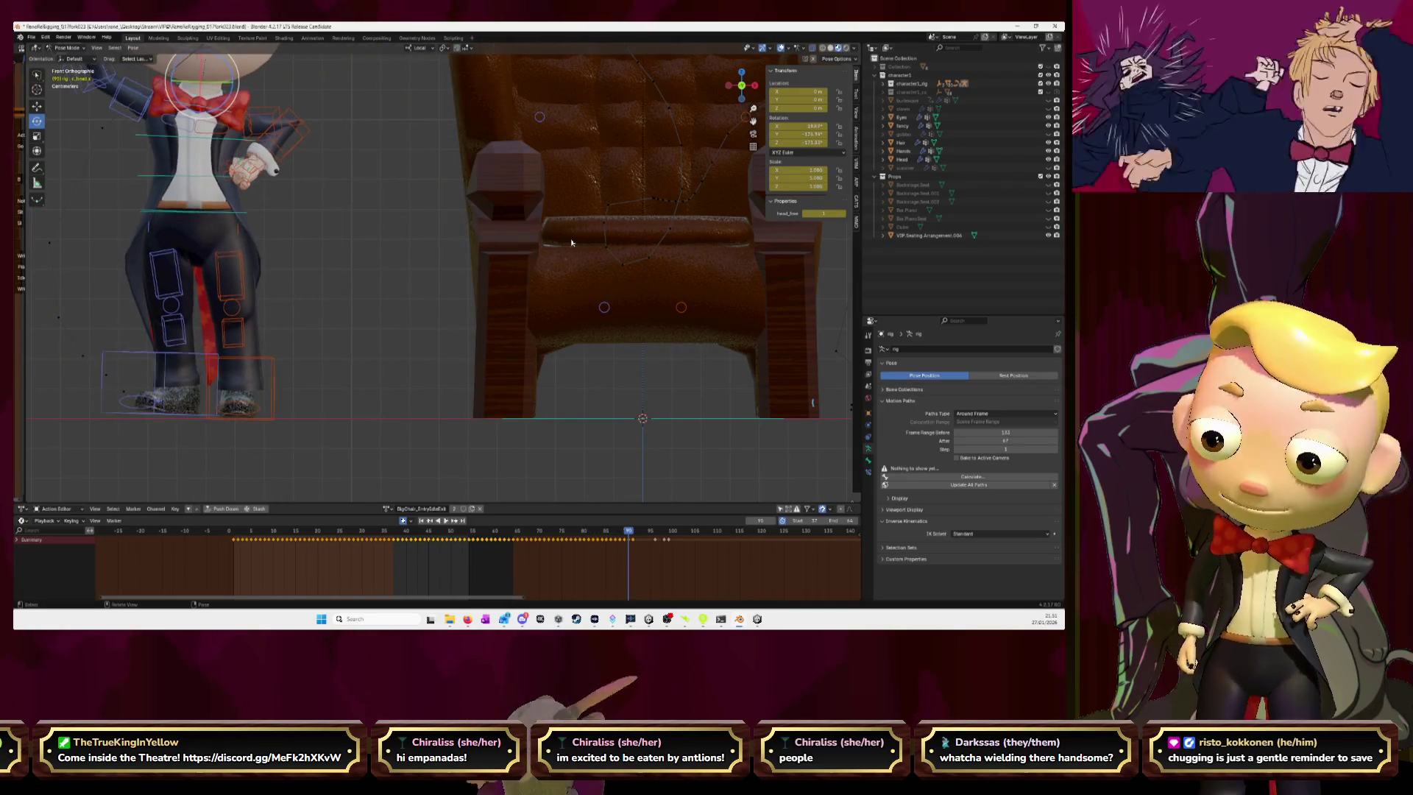
{"action": "key", "text": "Left"}
{"action": "key", "text": "Left"}
{"action": "key", "text": "Left"}
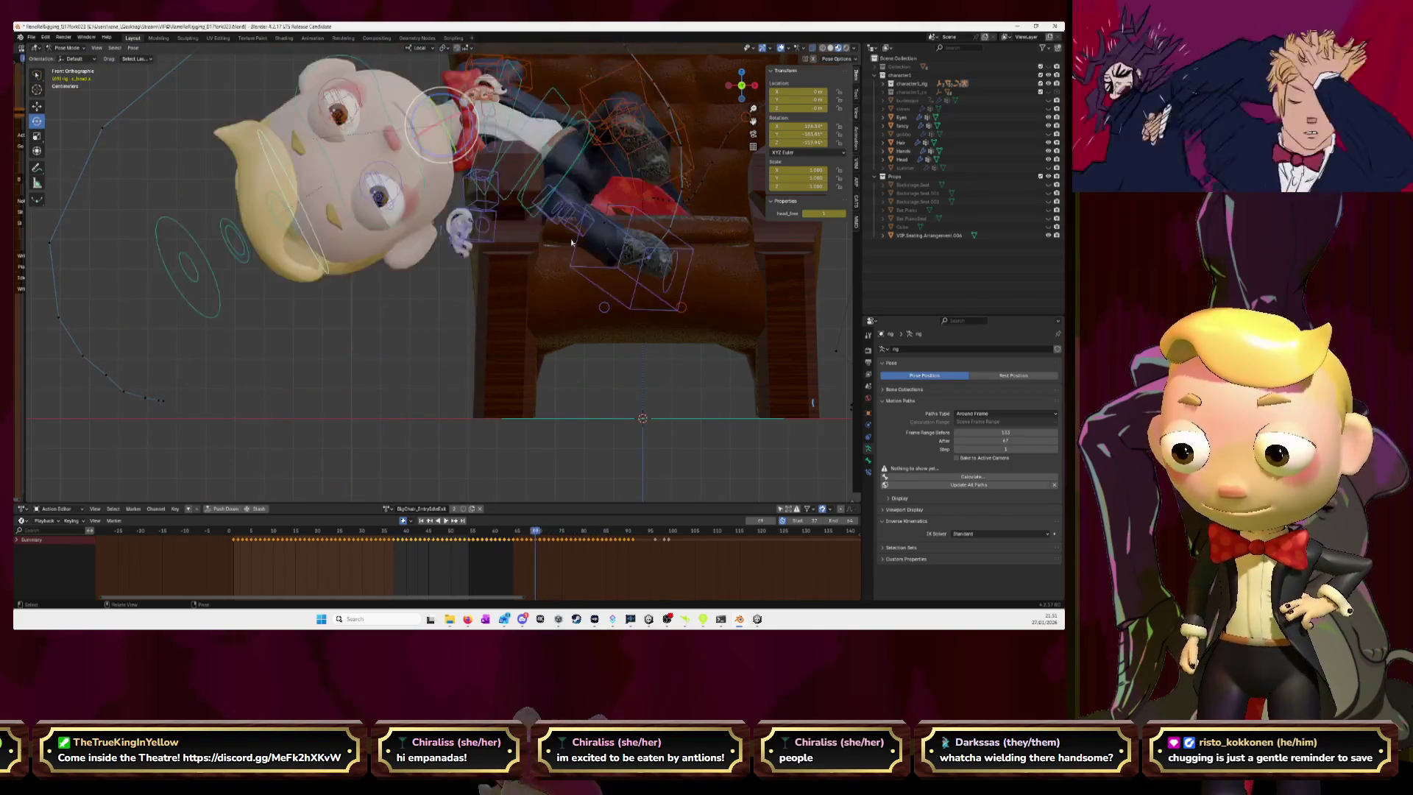
{"action": "key", "text": "Right"}
{"action": "key", "text": "Right"}
{"action": "key", "text": "Right"}
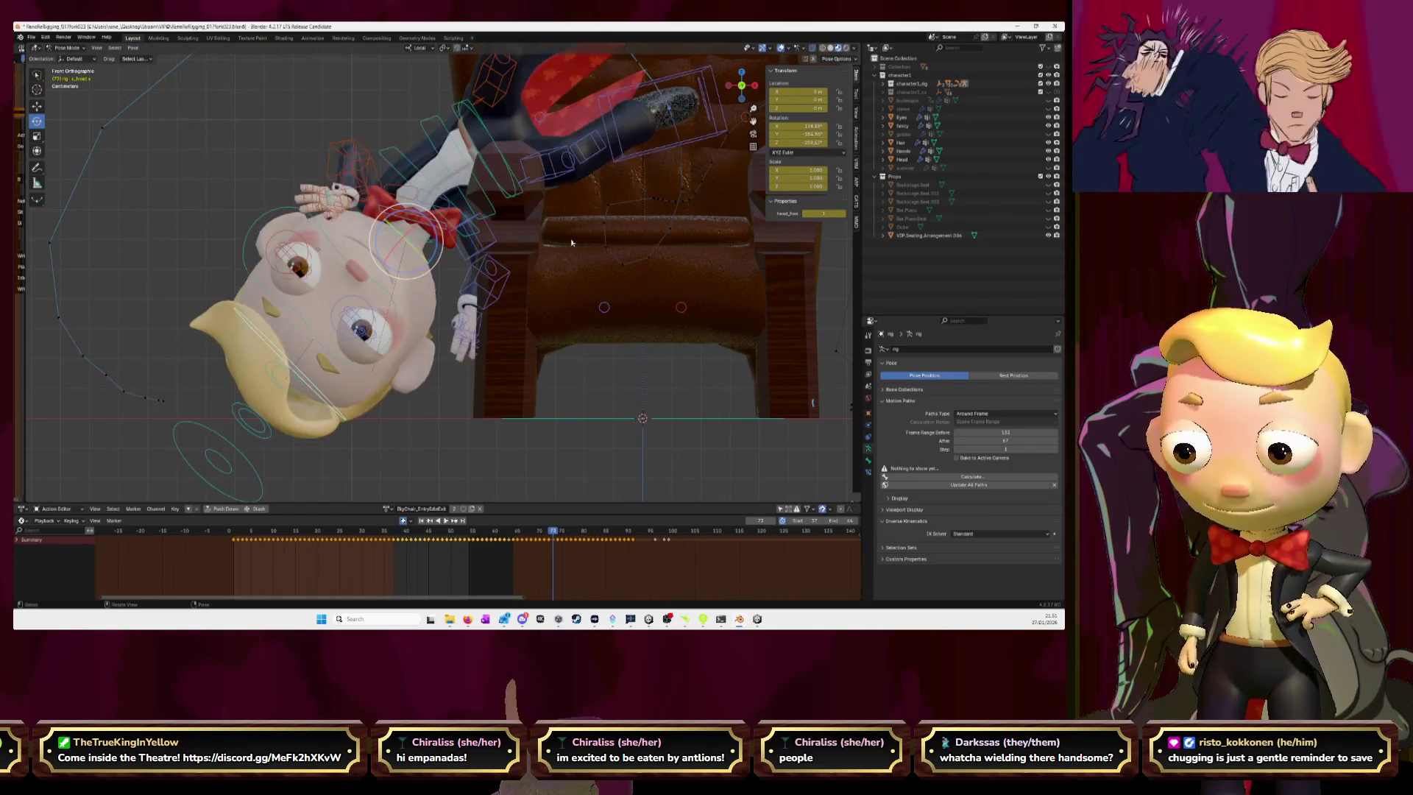
{"action": "key", "text": "Right"}
{"action": "key", "text": "Right"}
{"action": "key", "text": "Right"}
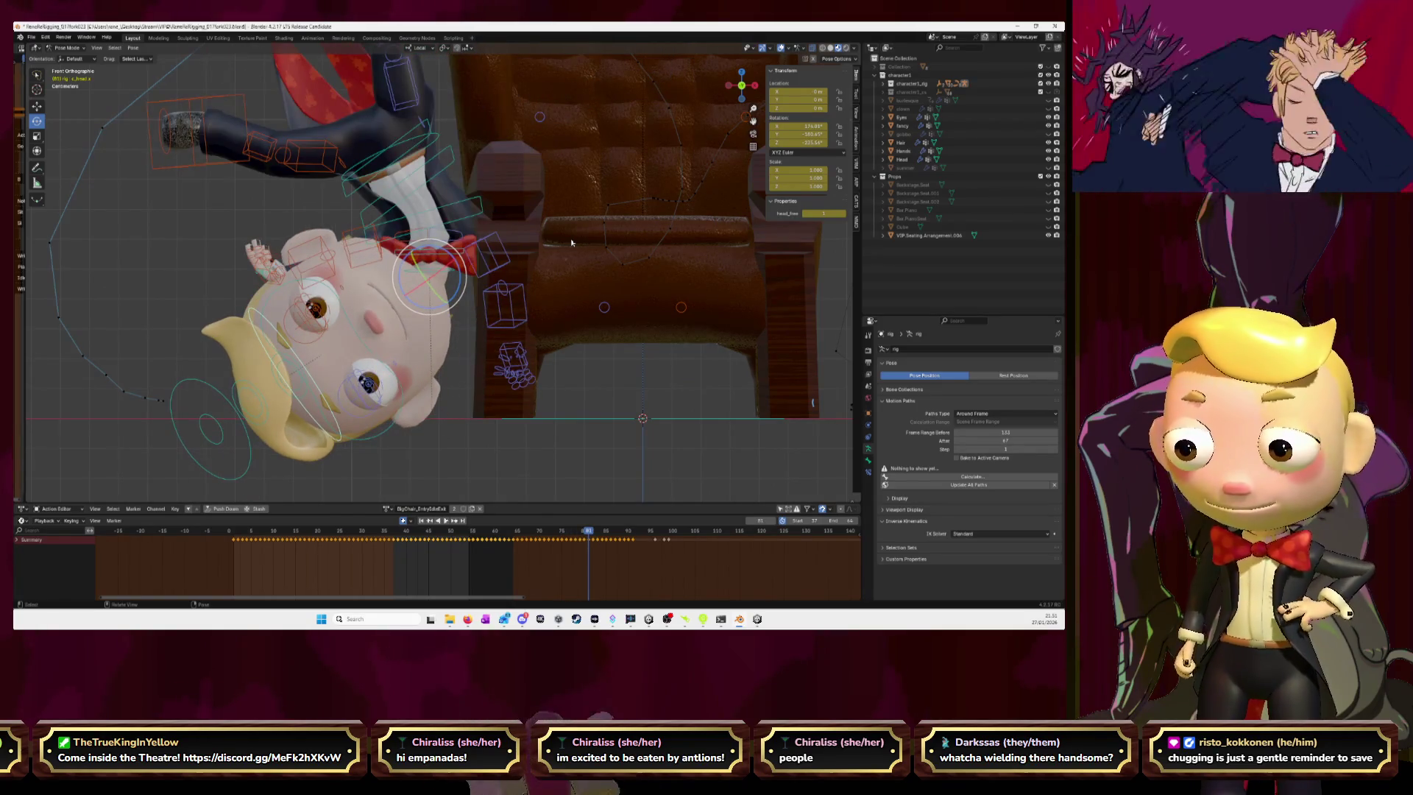
{"action": "key", "text": "Right"}
{"action": "key", "text": "Right"}
{"action": "key", "text": "Right"}
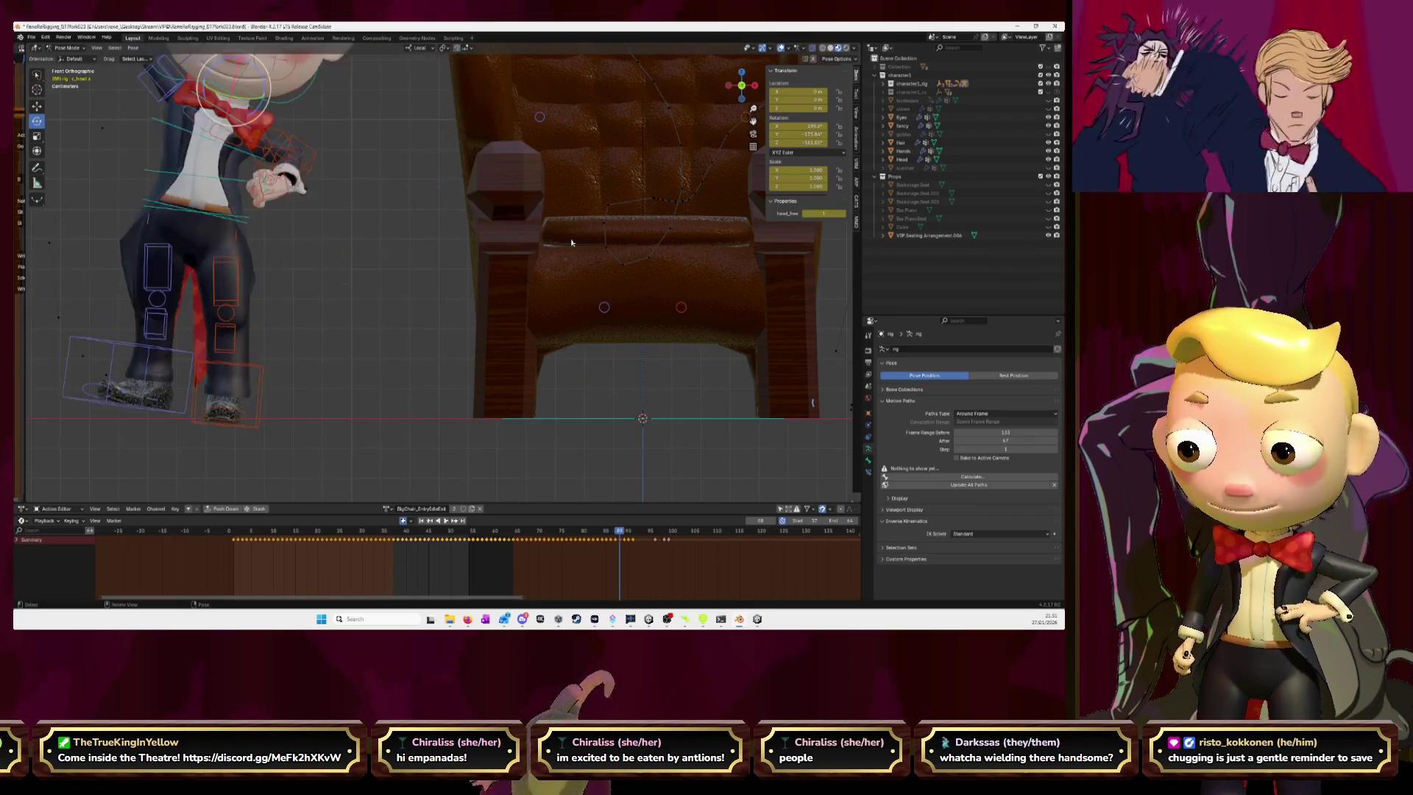
{"action": "key", "text": "Left"}
{"action": "key", "text": "Left"}
{"action": "key", "text": "Left"}
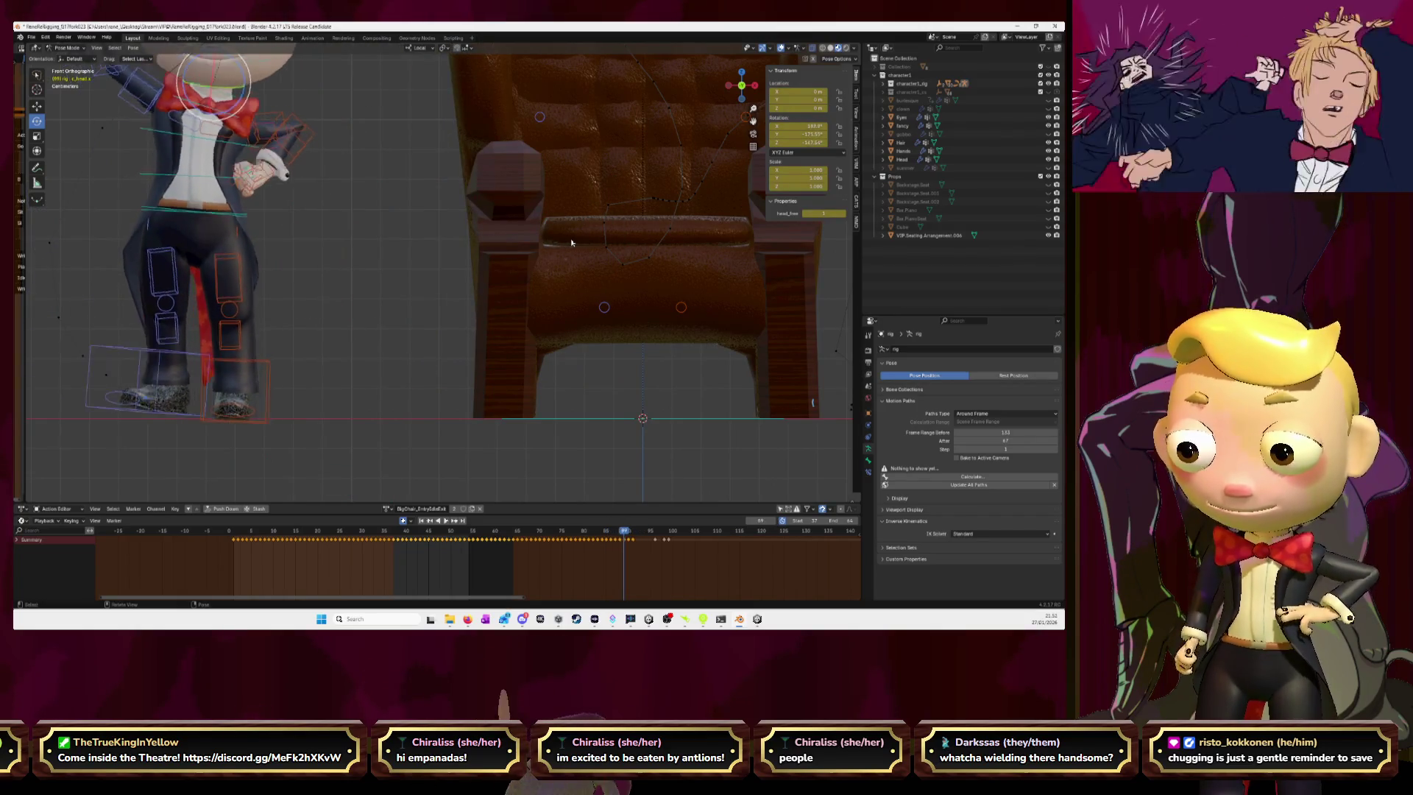
{"action": "key", "text": "Left"}
{"action": "key", "text": "Left"}
{"action": "key", "text": "Left"}
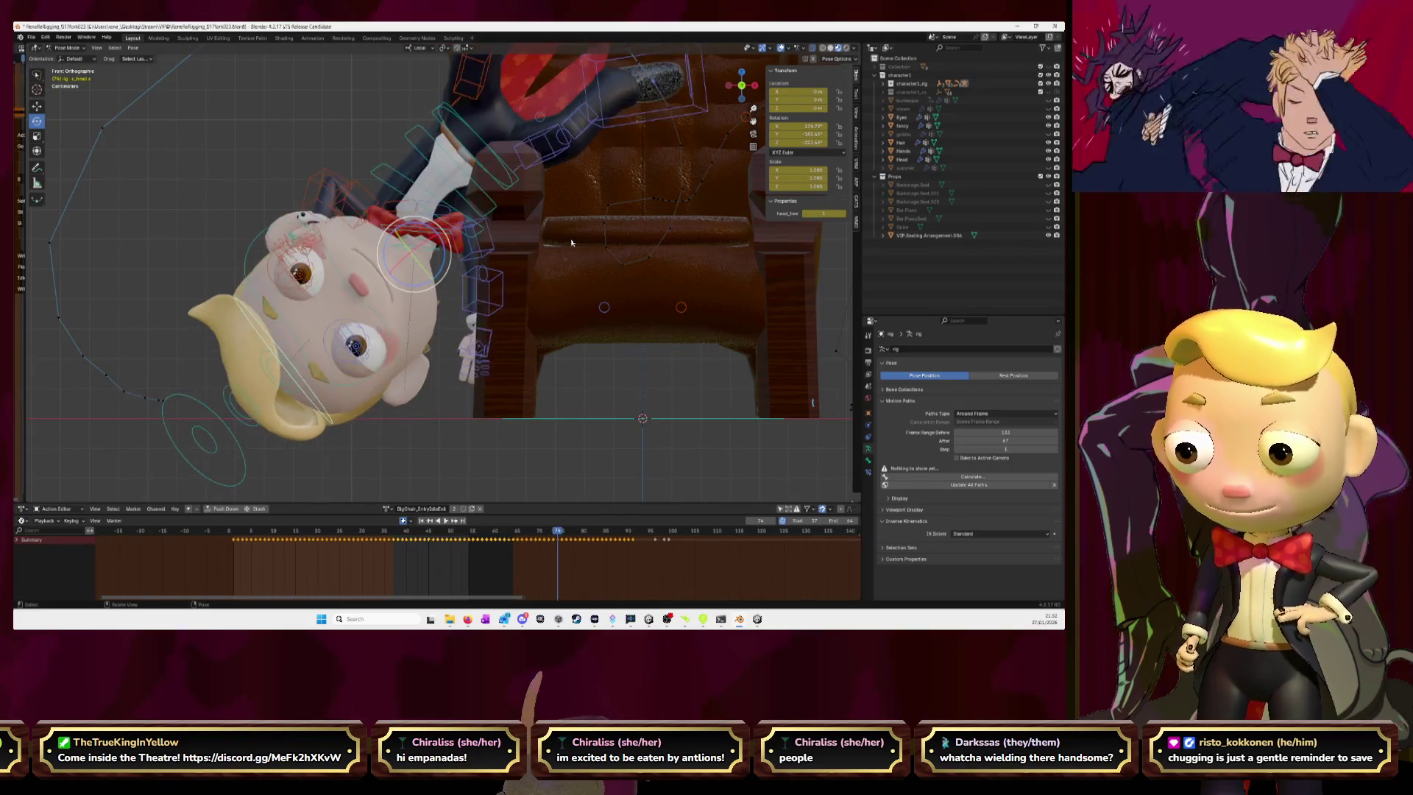
{"action": "key", "text": "Left"}
{"action": "key", "text": "Right"}
{"action": "key", "text": "Right"}
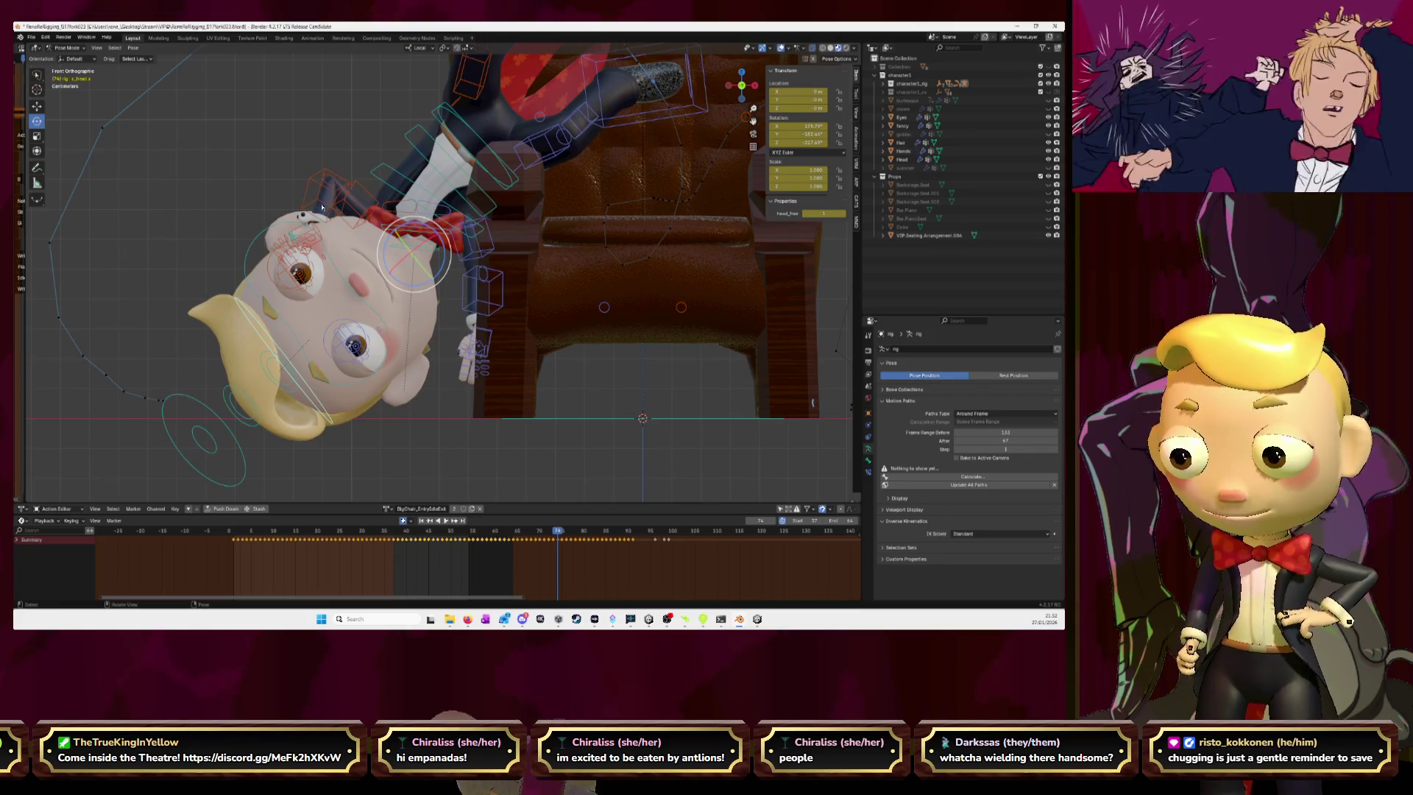
- Rotate the left forearm control into position and save the file
{"action": "left_click", "coordinate": [346, 156]}
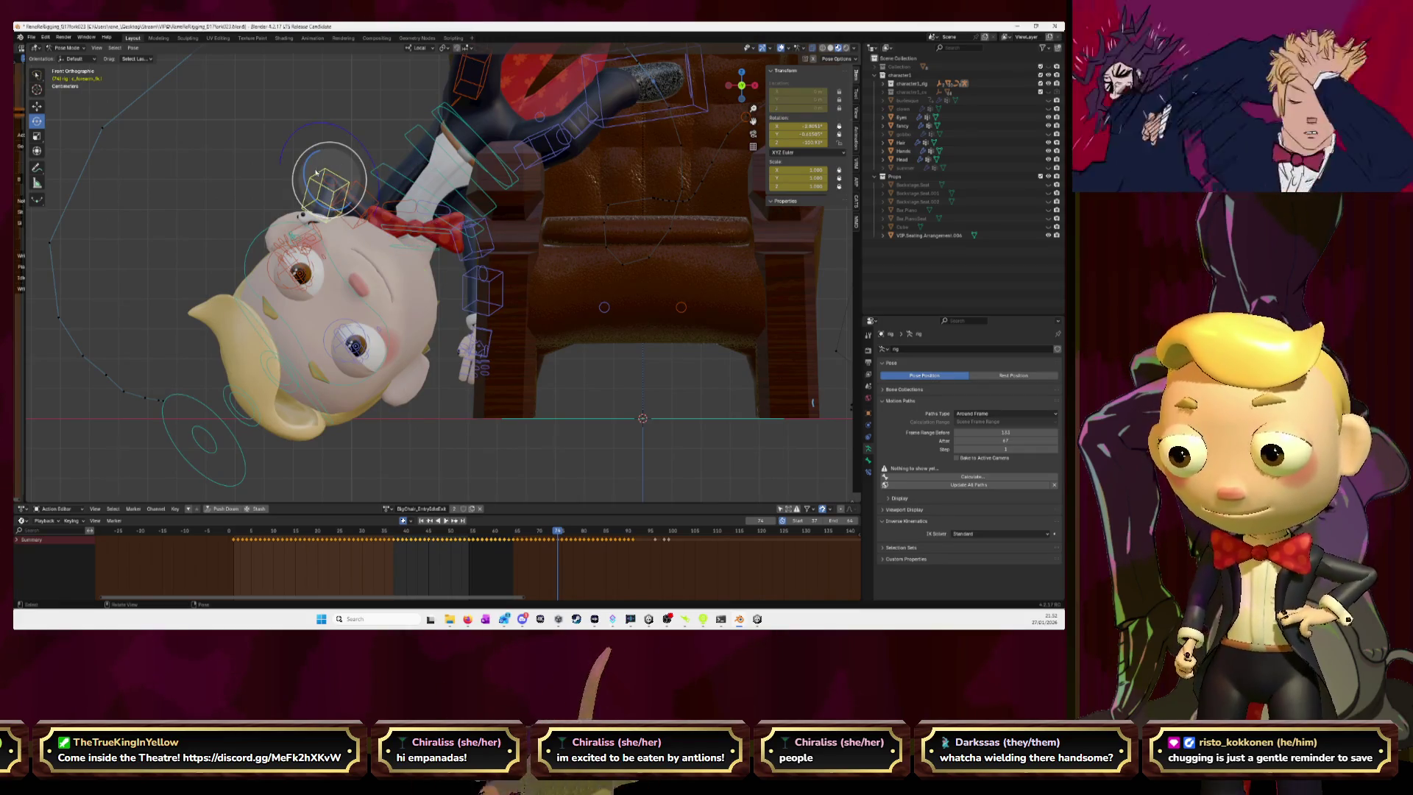
{"action": "key", "text": "r"}
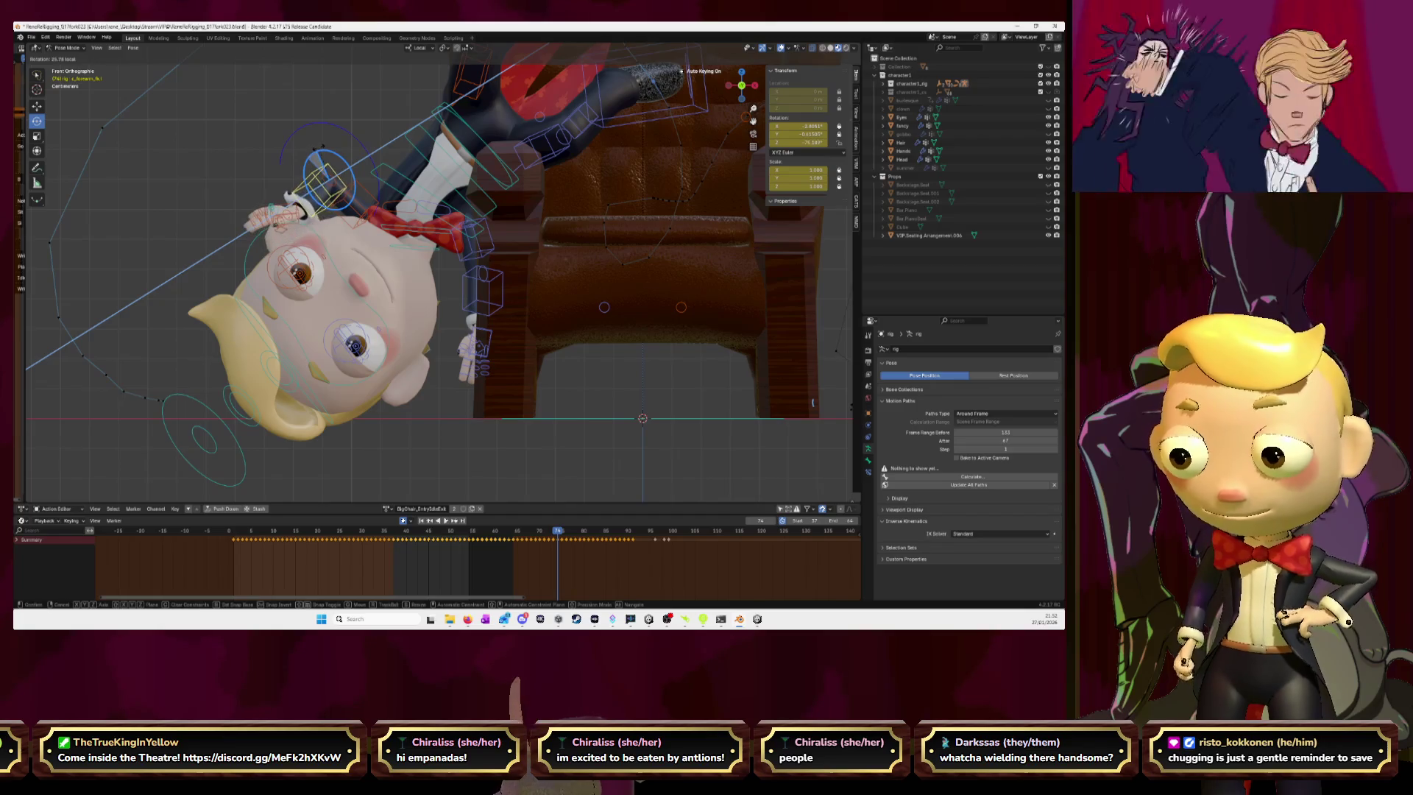
{"action": "left_click", "coordinate": [320, 150]}
{"action": "key", "text": "ctrl+s"}
- Check the hand against the head by flipping between frames 73 and 74
{"action": "key", "text": "Right"}
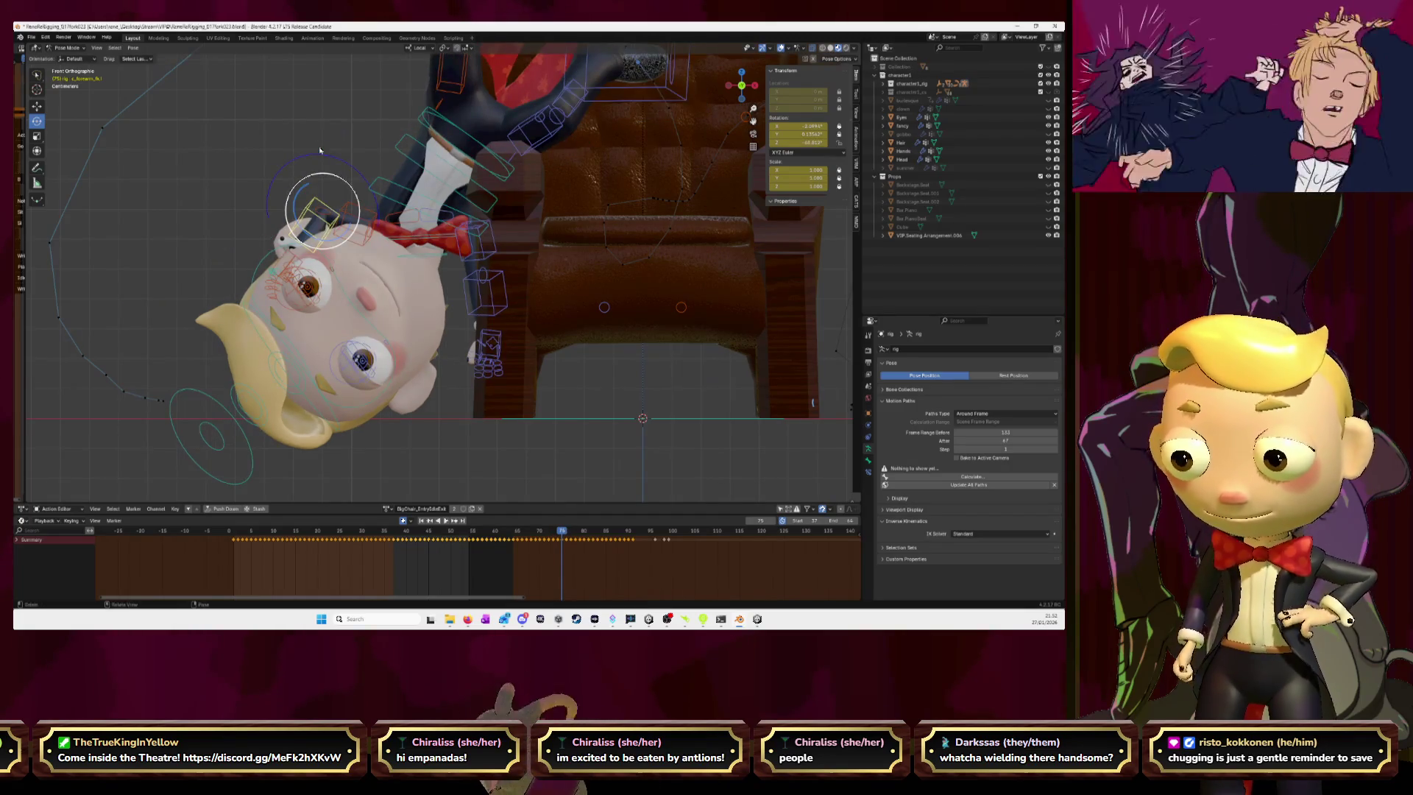
{"action": "key", "text": "Left"}
{"action": "key", "text": "Left"}
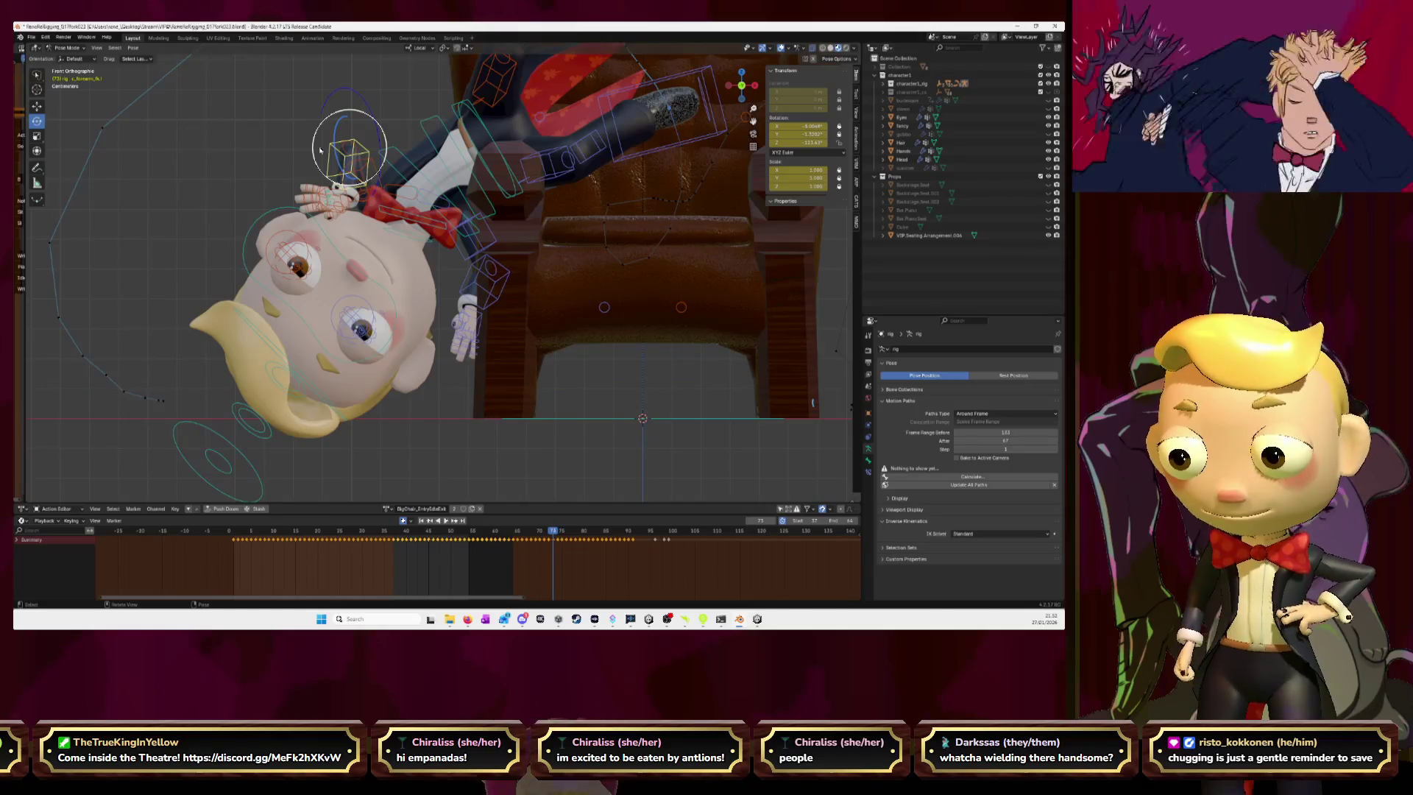
{"action": "key", "text": "Right"}
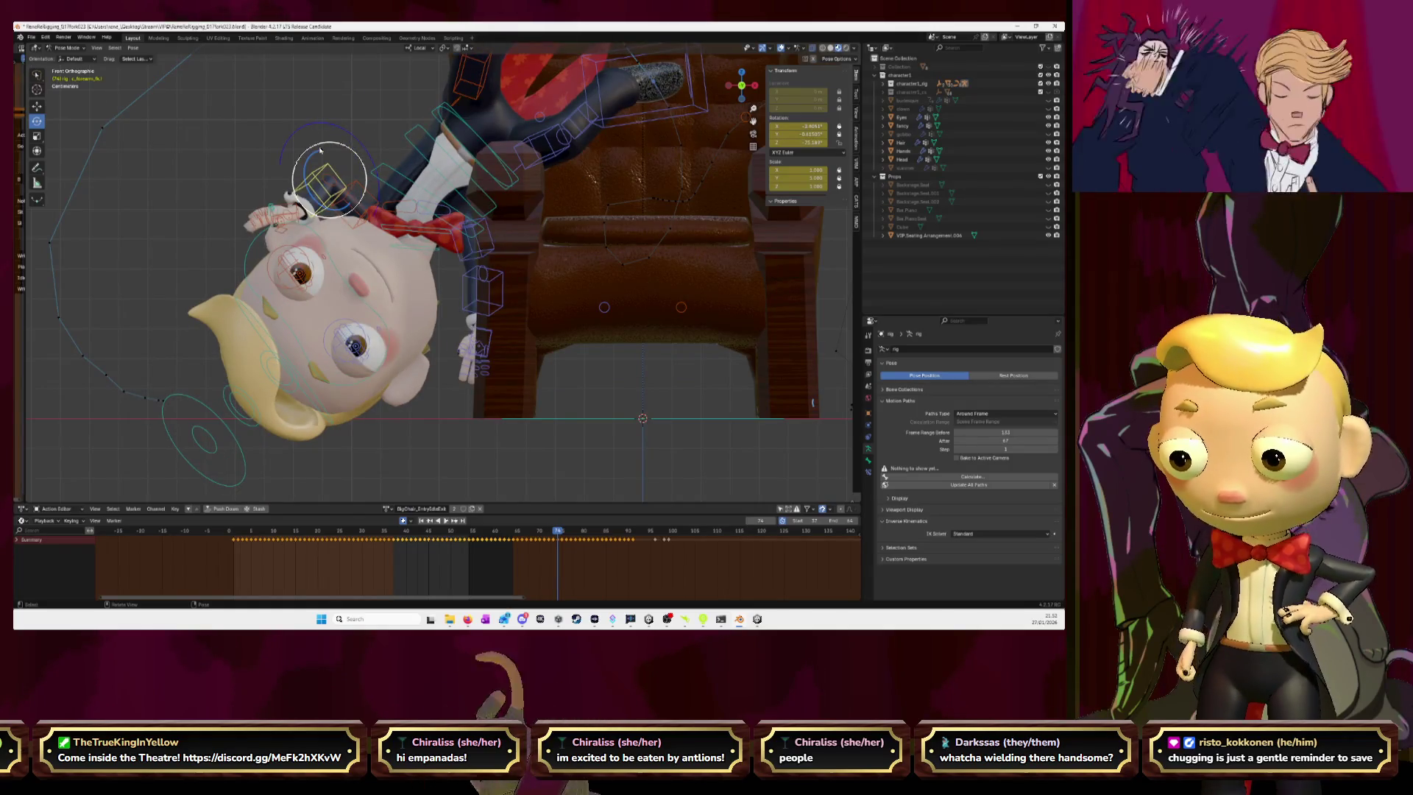
{"action": "middle_click_drag", "start_coordinate": [320, 150], "coordinate": [334, 229]}
{"action": "key", "text": "Left"}
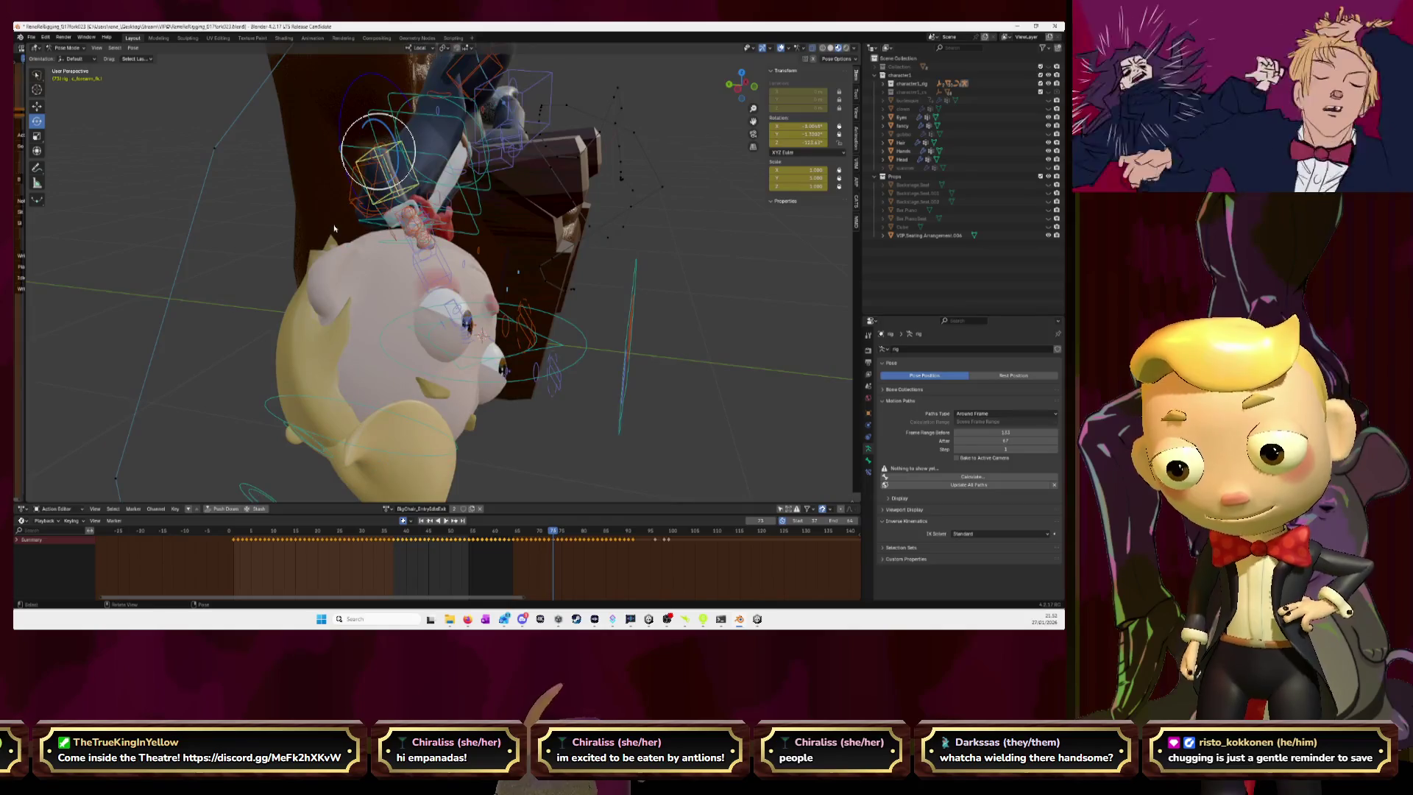
{"action": "key", "text": "Right"}
{"action": "key", "text": "Left"}
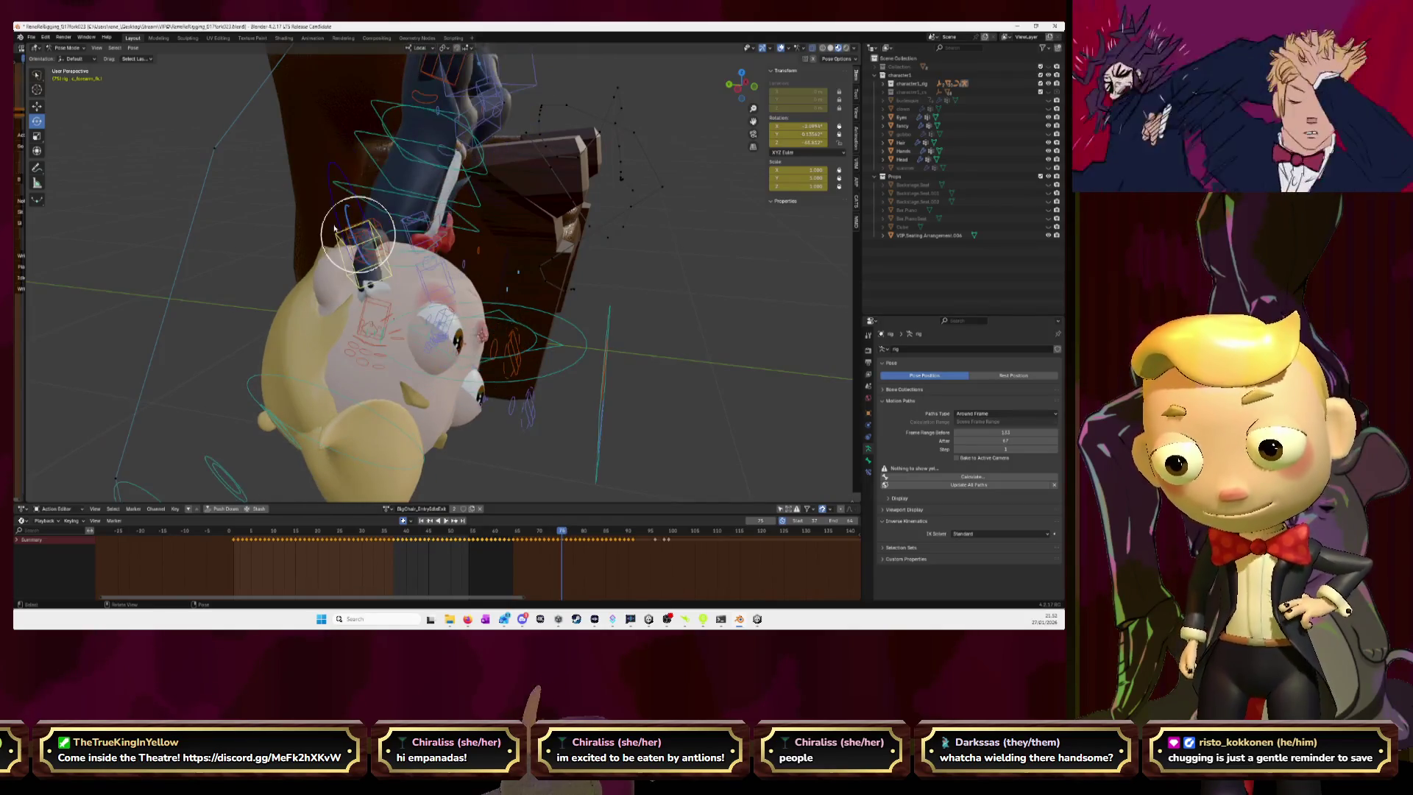
{"action": "key", "text": "Right"}
- Copy the frame-74 pose and paste it onto frame 75
{"action": "key", "text": "ctrl+c"}
{"action": "key", "text": "Right"}
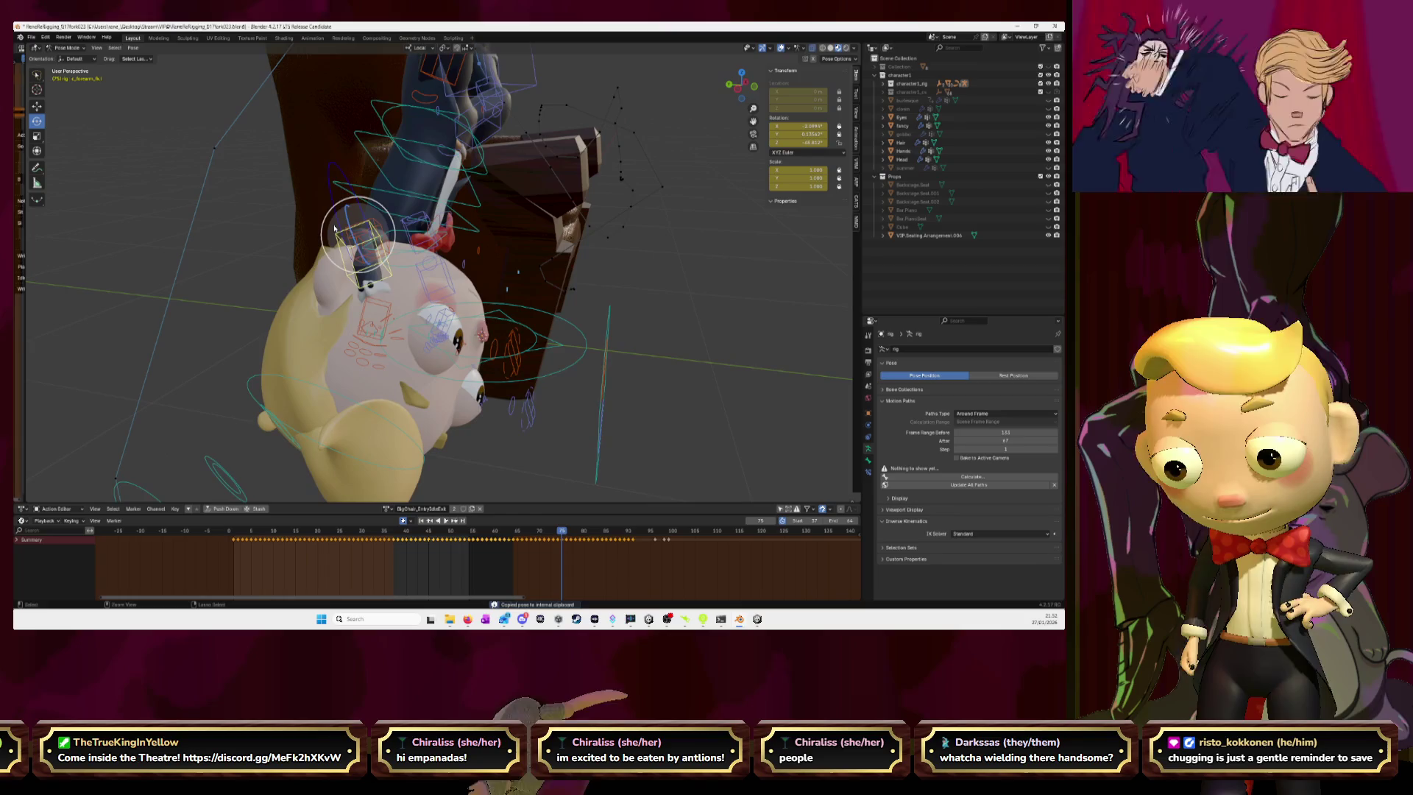
{"action": "key", "text": "ctrl+v"}
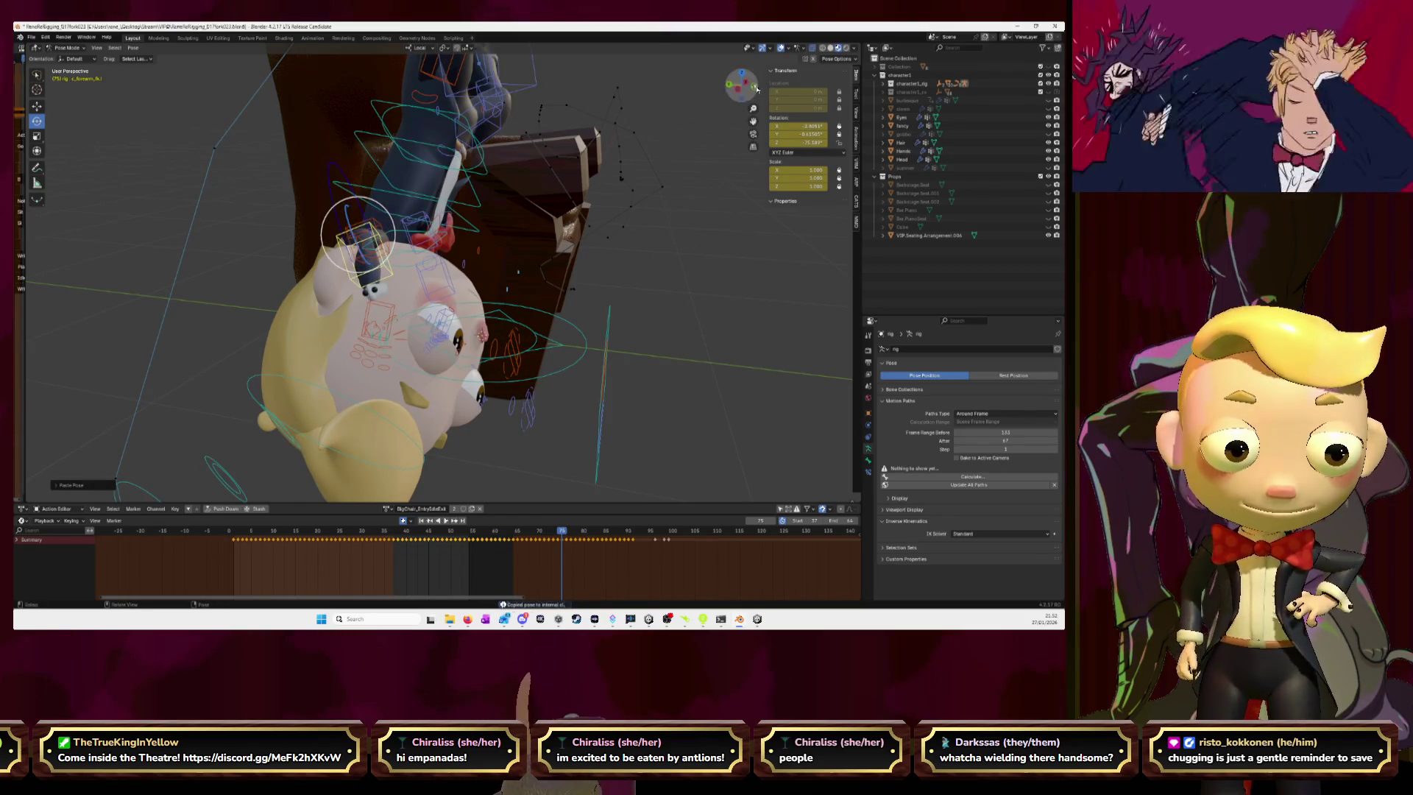
- In front view, compare frames 74 and 75 and twist the hand bone about its own axis
{"action": "key", "text": "KP_1"}
{"action": "key", "text": "Left"}
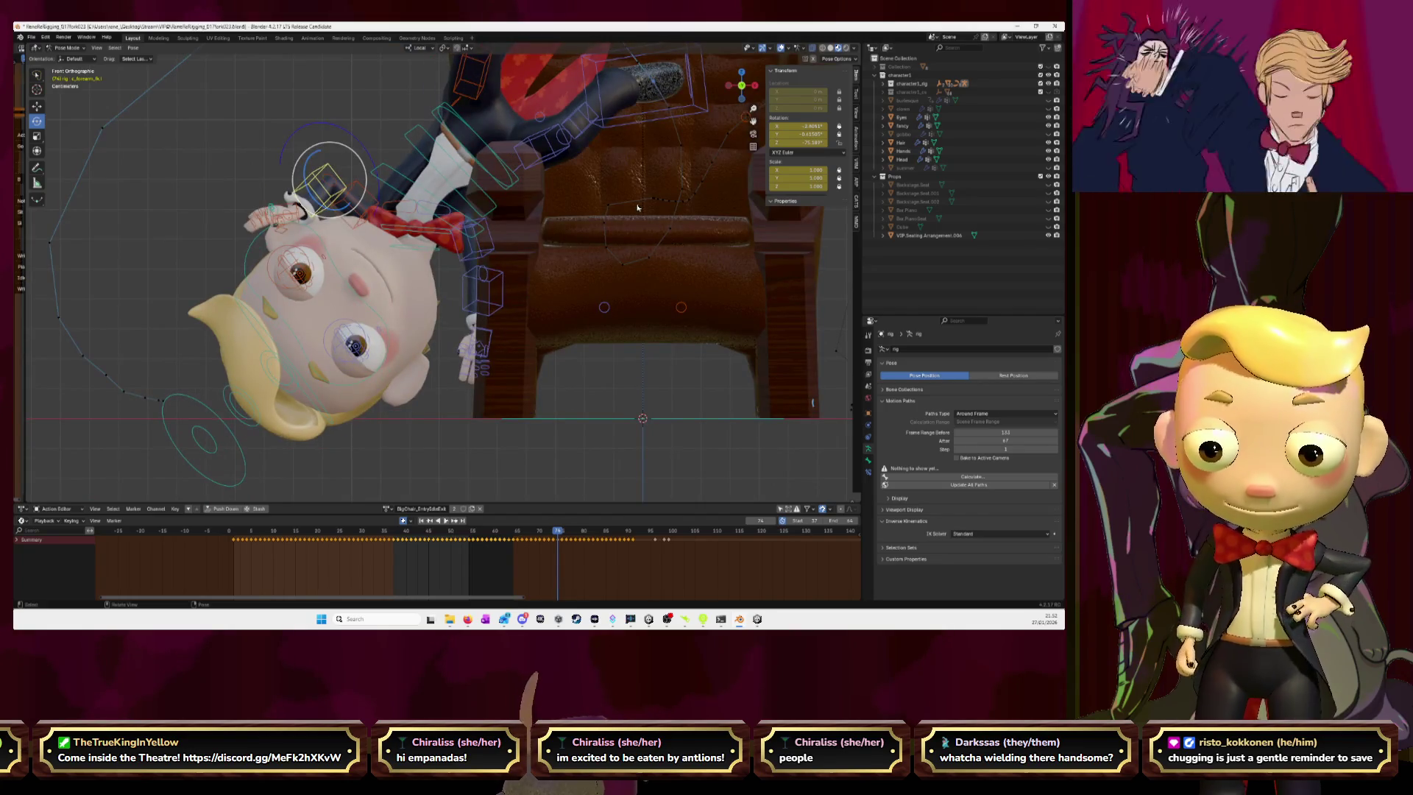
{"action": "key", "text": "Right"}
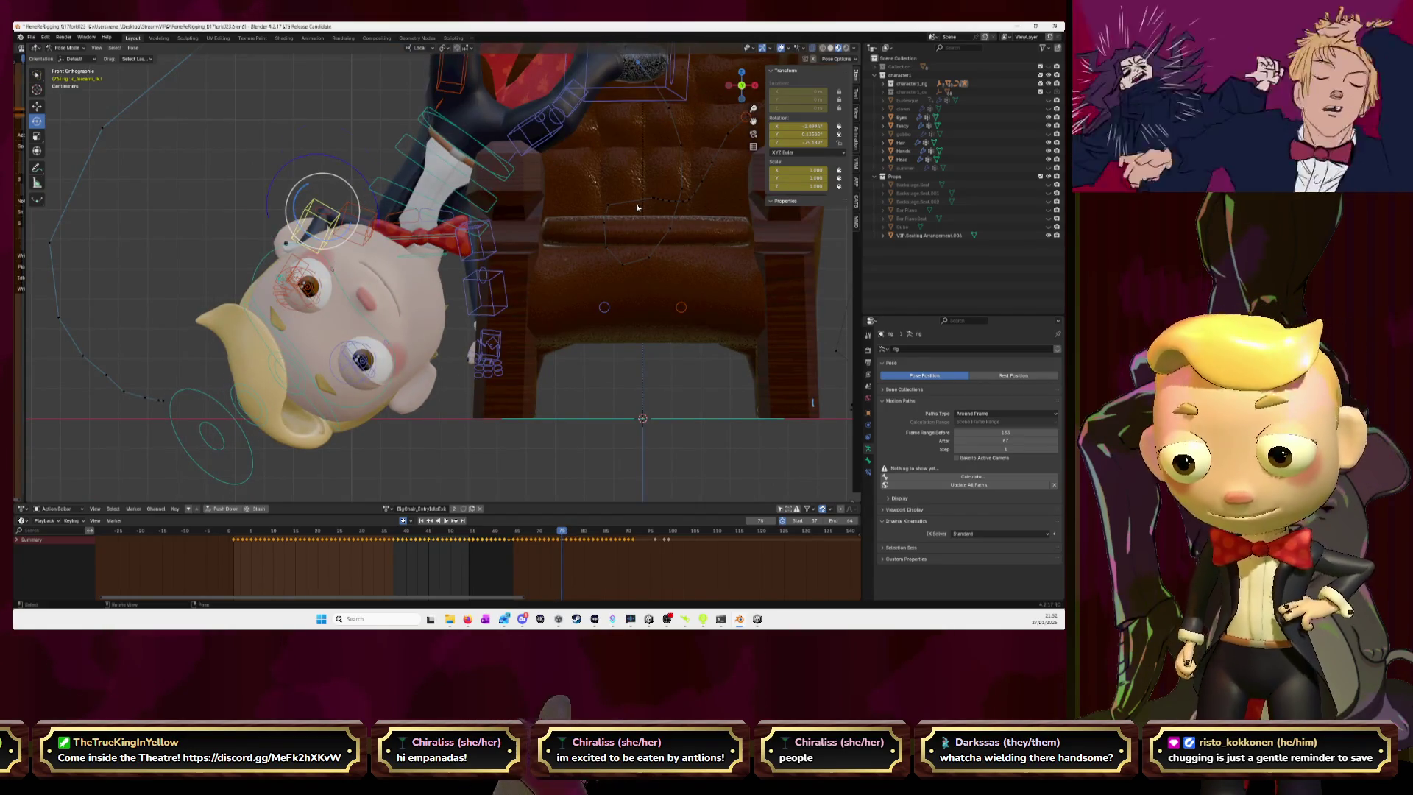
{"action": "key", "text": "Left"}
{"action": "key", "text": "Right"}
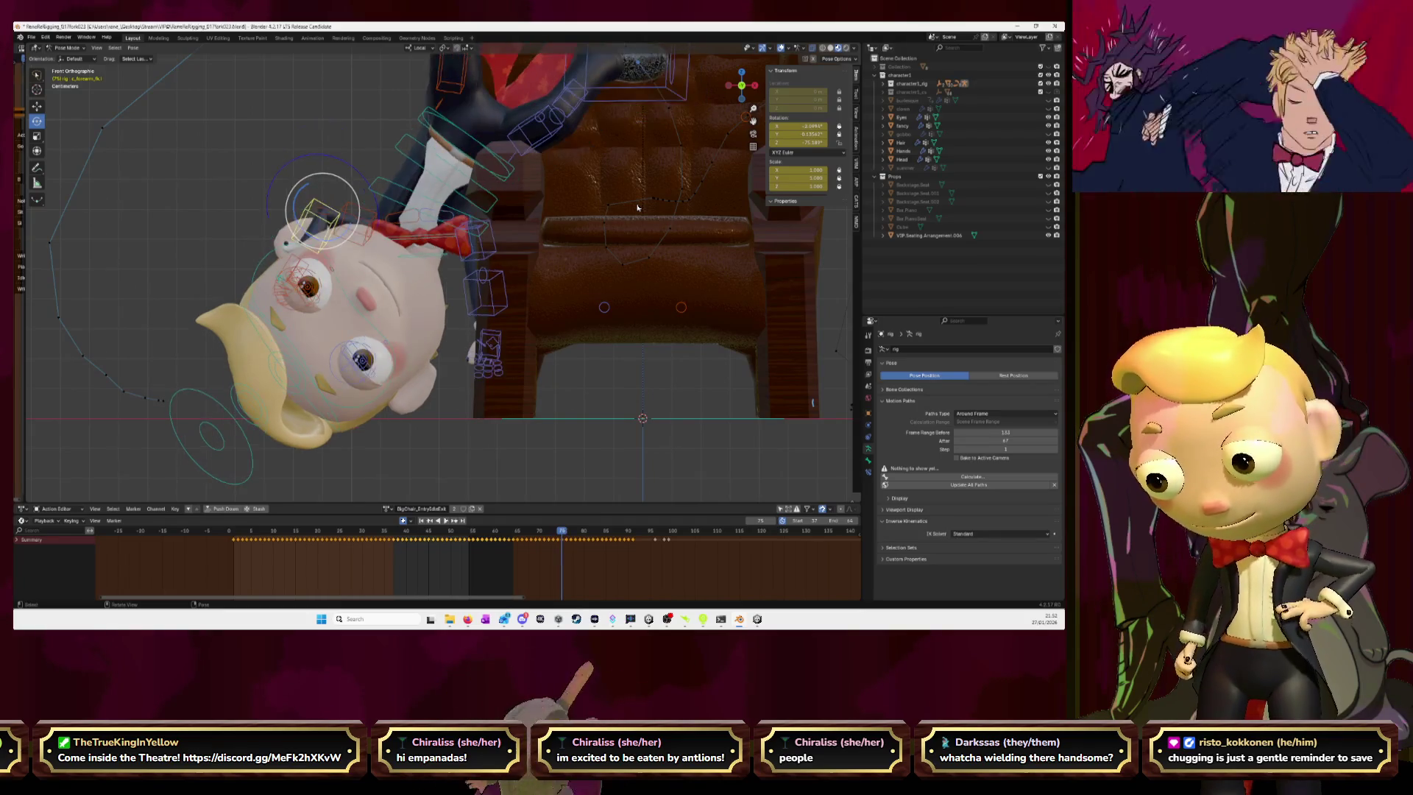
{"action": "left_click_drag", "start_coordinate": [359, 181], "coordinate": [309, 179]}
- Confirm the hand twist and calculate the hand bone's motion path, framing it in view
{"action": "left_click", "coordinate": [310, 179]}
{"action": "left_click", "coordinate": [276, 237]}
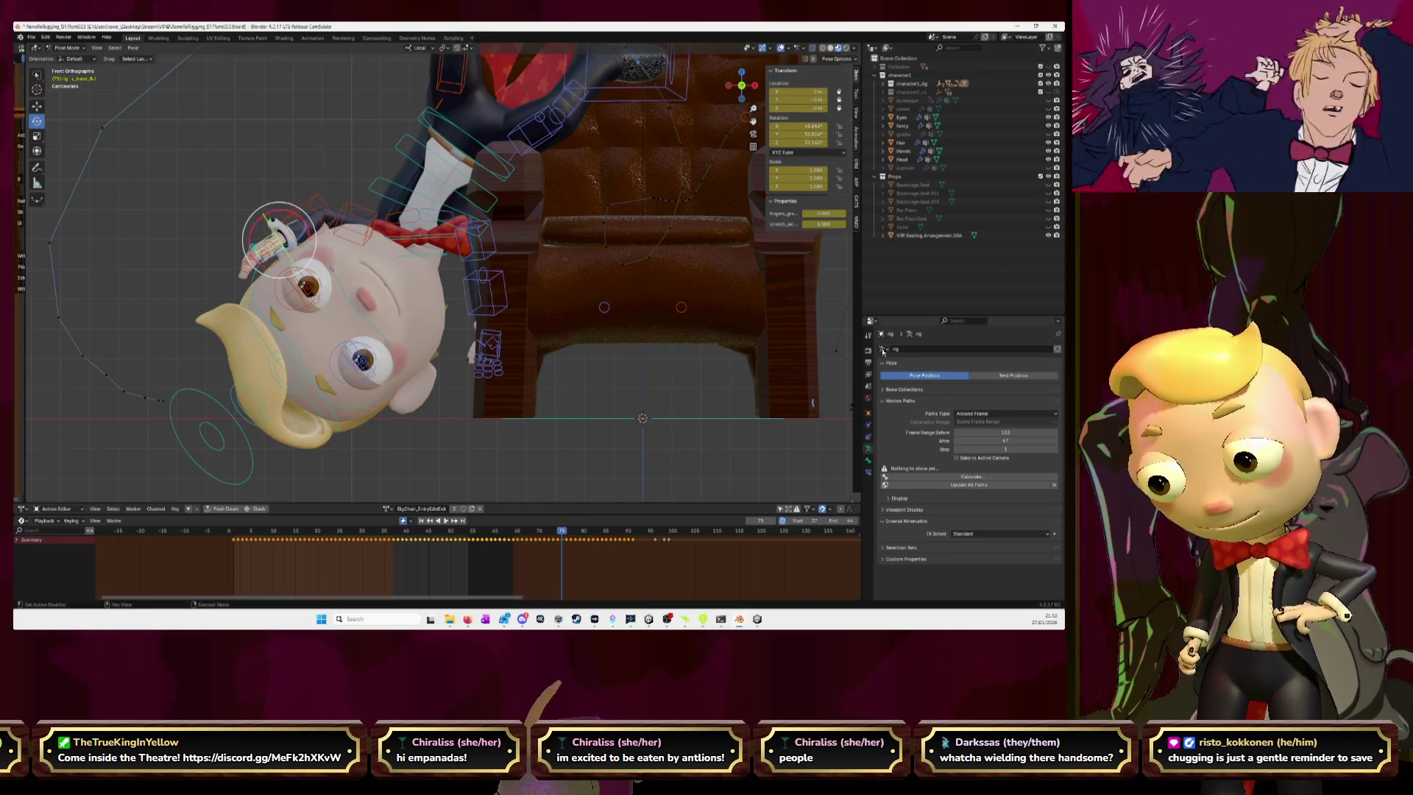
{"action": "left_click", "coordinate": [965, 477]}
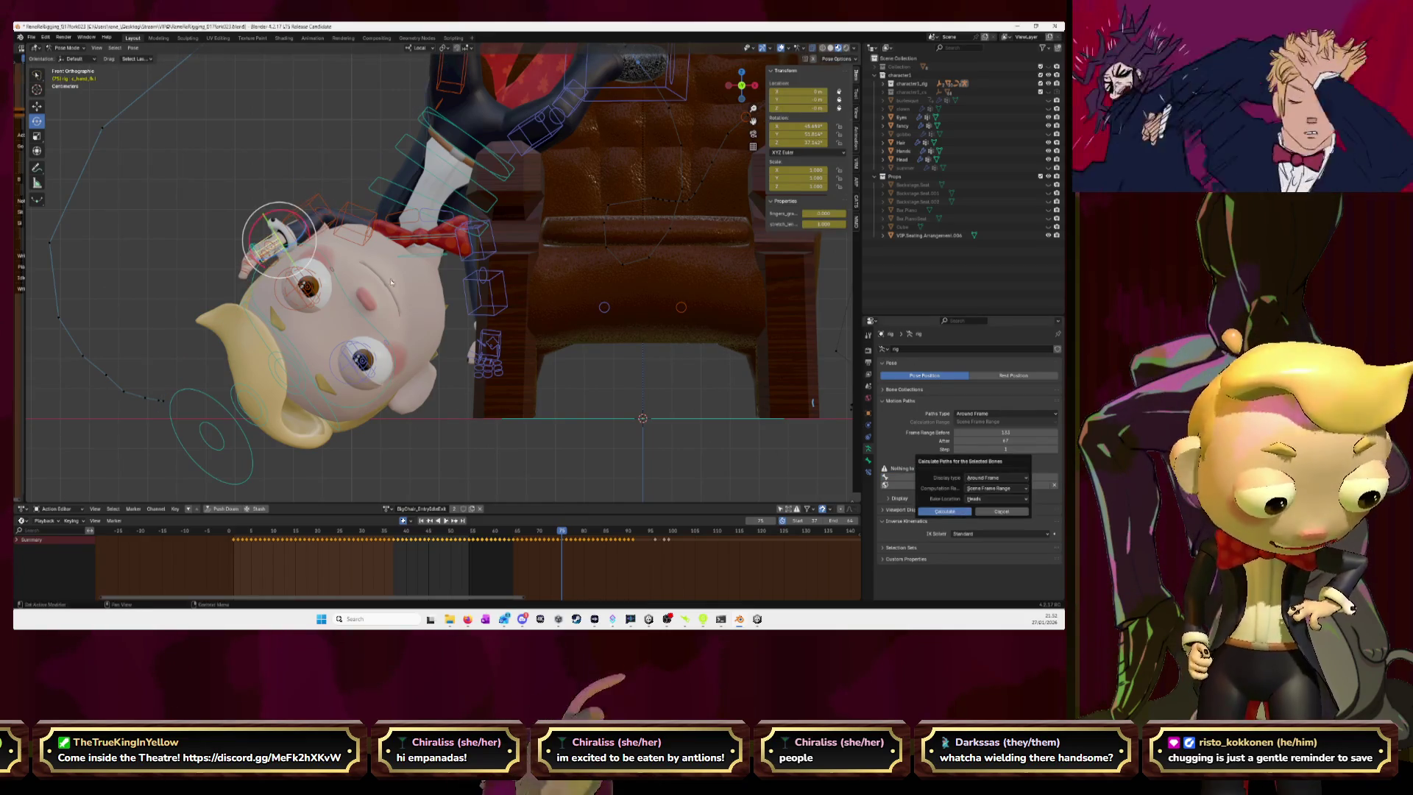
{"action": "key", "text": "Return"}
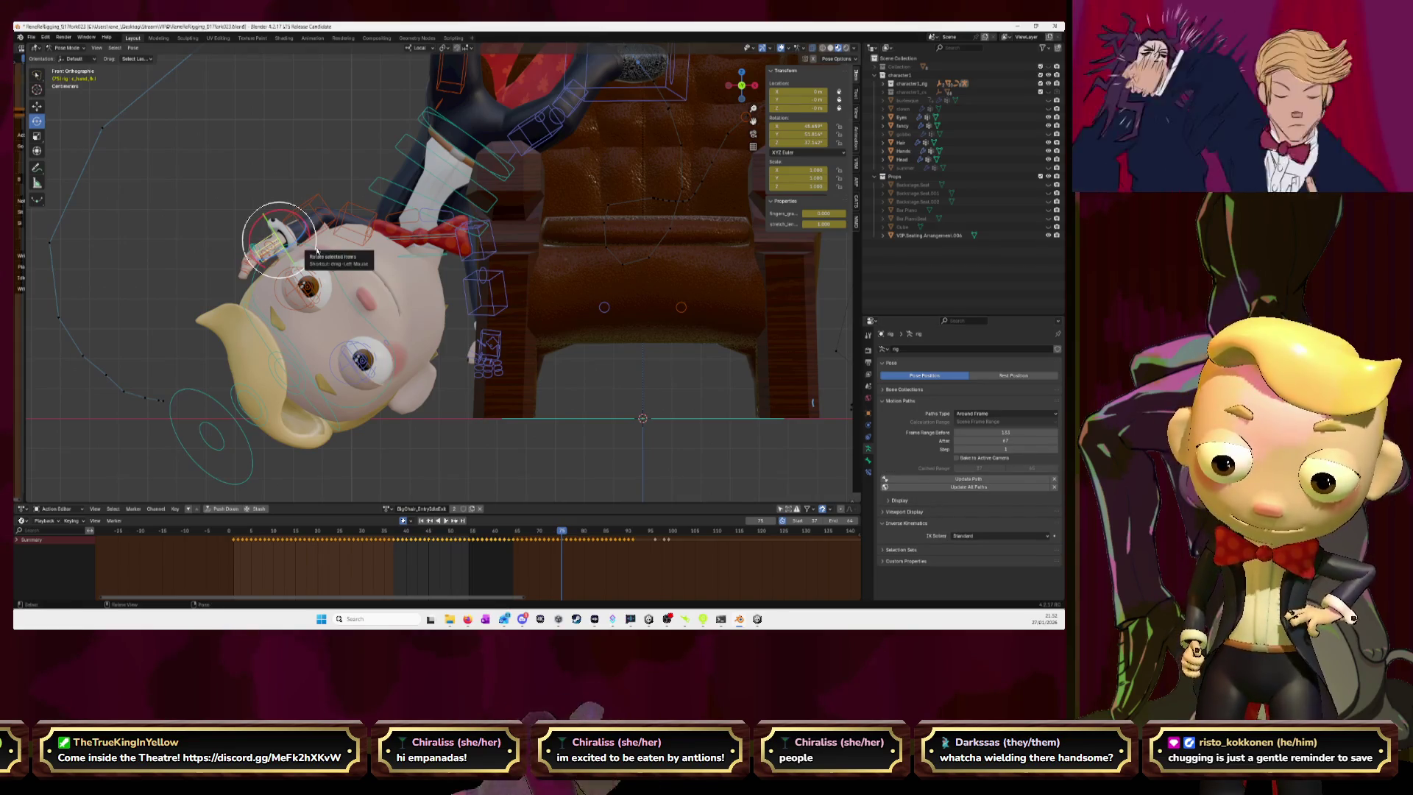
{"action": "key", "text": "KP_Decimal"}
{"action": "mouse_move", "coordinate": [327, 244]}
{"action": "middle_mouse_down"}
{"action": "mouse_move", "coordinate": [346, 236]}
{"action": "mouse_move", "coordinate": [332, 254]}
{"action": "middle_mouse_up"}
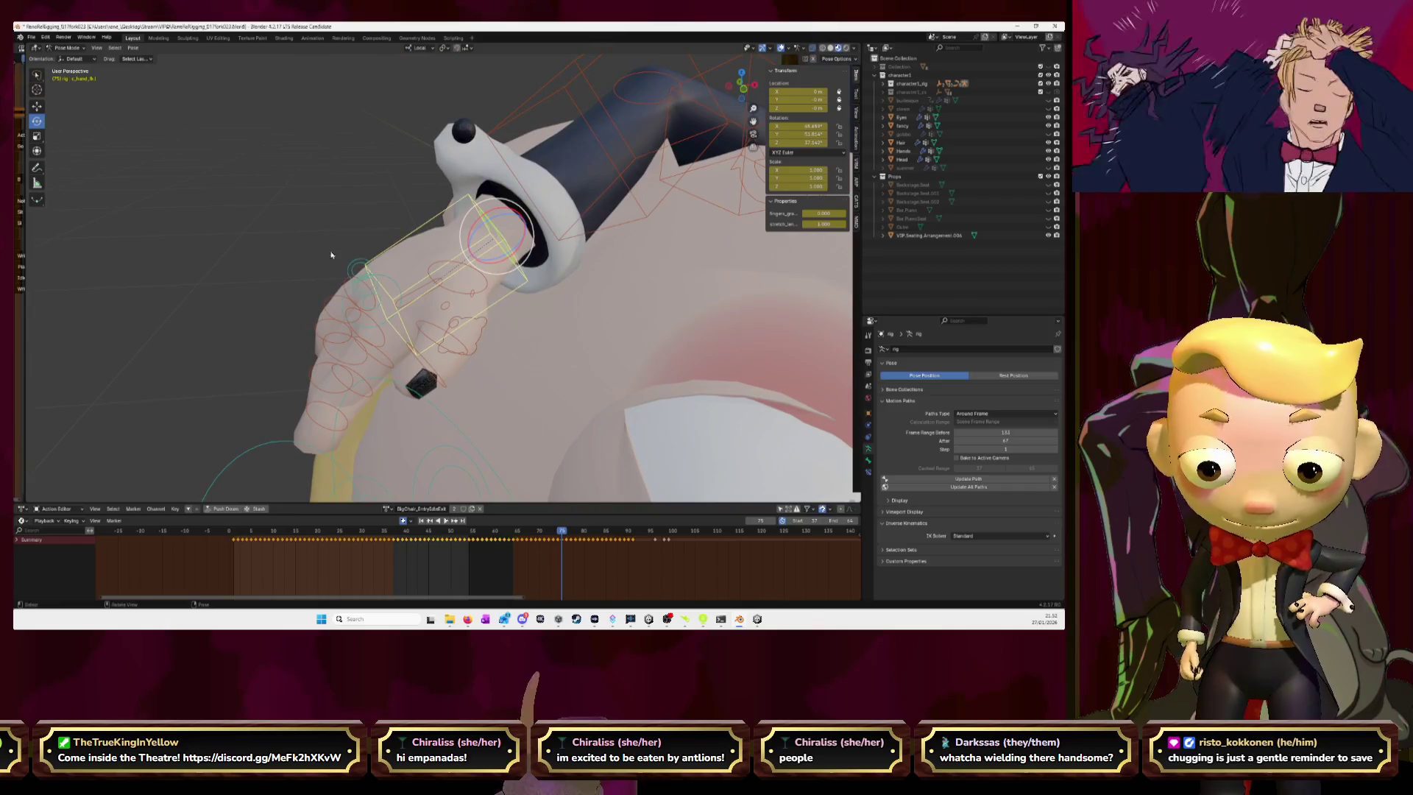
- Clear the hand's motion paths and calculate a motion path for the forearm bone instead
{"action": "left_click", "coordinate": [1055, 486]}
{"action": "left_click", "coordinate": [1056, 482]}
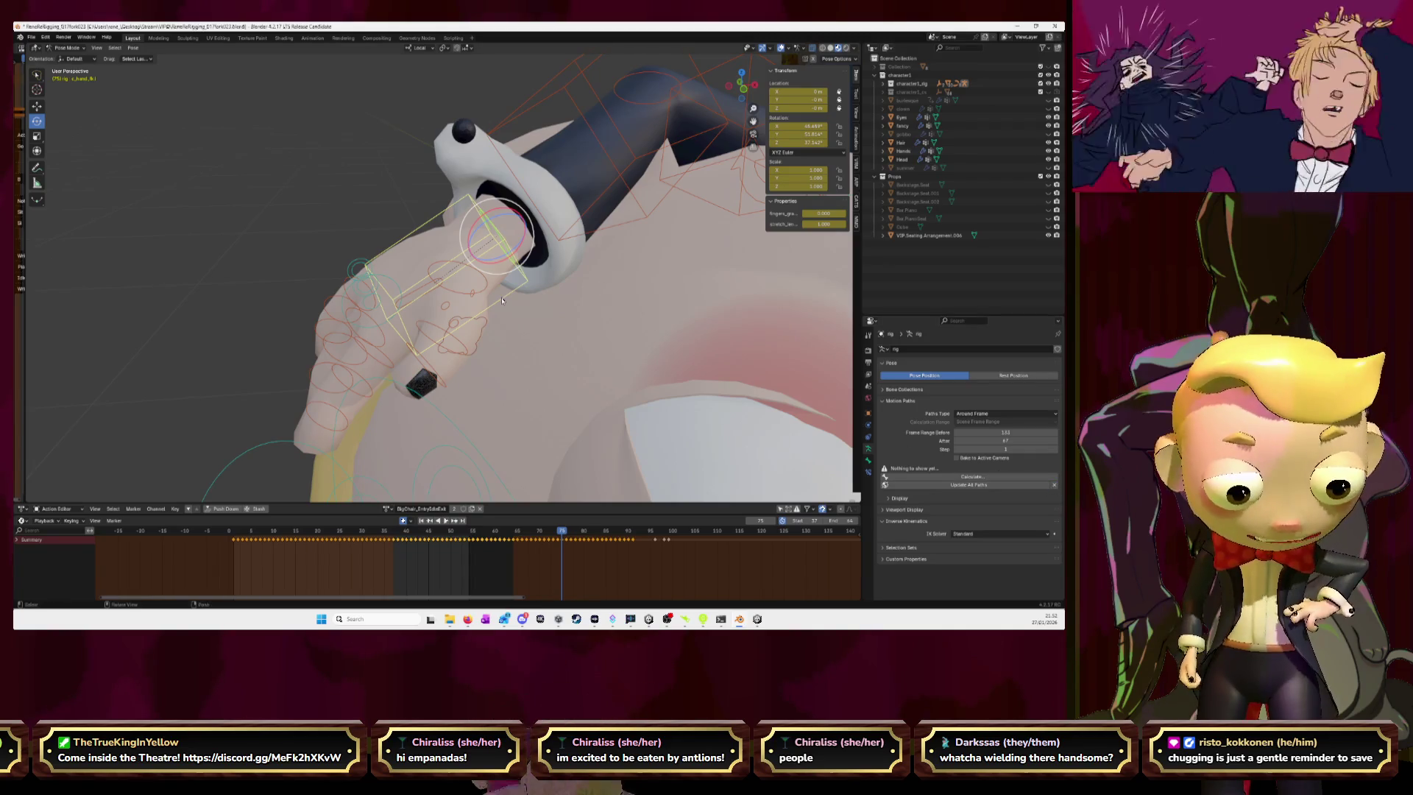
{"action": "left_click", "coordinate": [643, 214]}
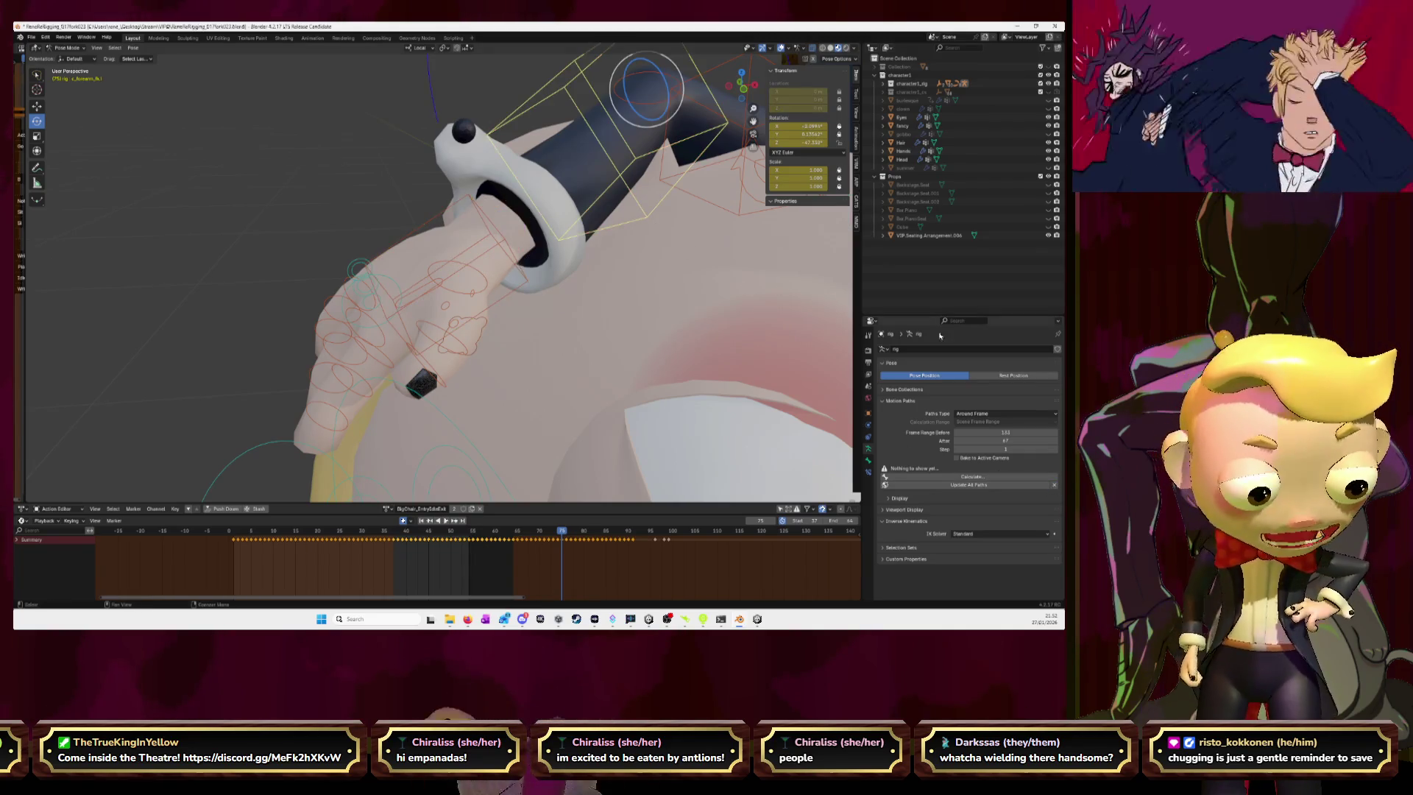
{"action": "left_click", "coordinate": [972, 477]}
{"action": "left_click", "coordinate": [972, 517]}
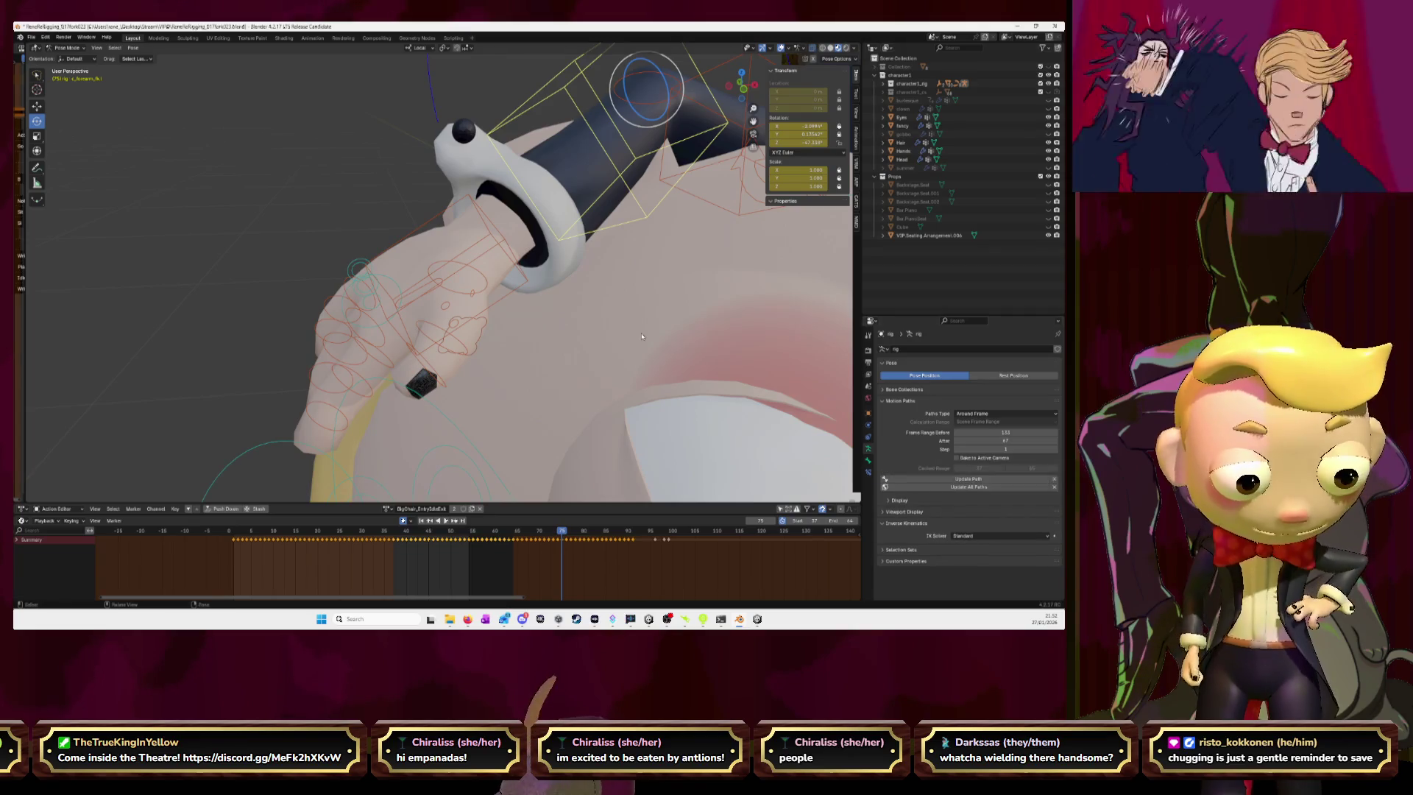
{"action": "scroll", "coordinate": [647, 329], "scroll_direction": "down", "scroll_amount": 5}
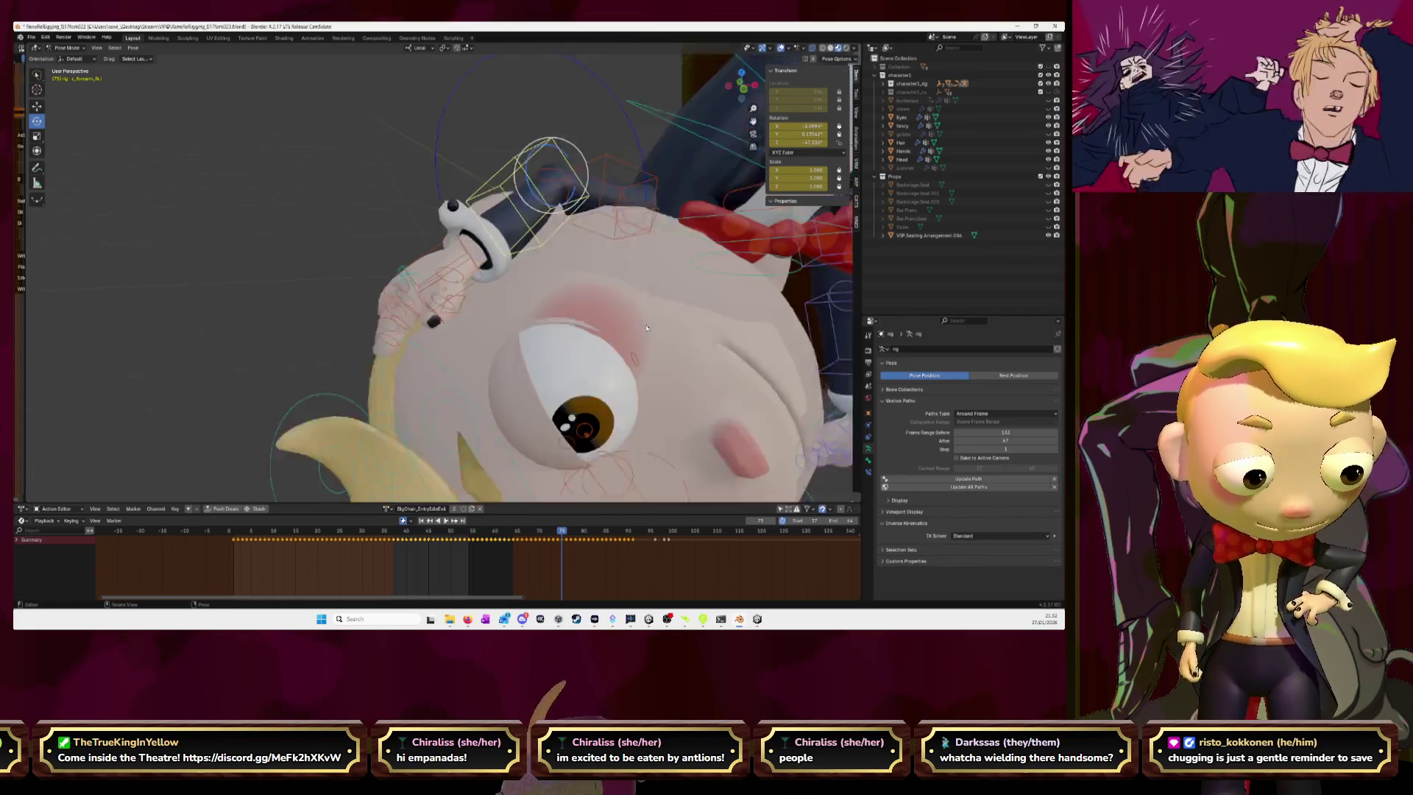
- In front view, compare frames 74 and 75 and rotate the upper arm bone at frame 75
{"action": "left_click", "coordinate": [743, 88]}
{"action": "key", "text": "Left"}
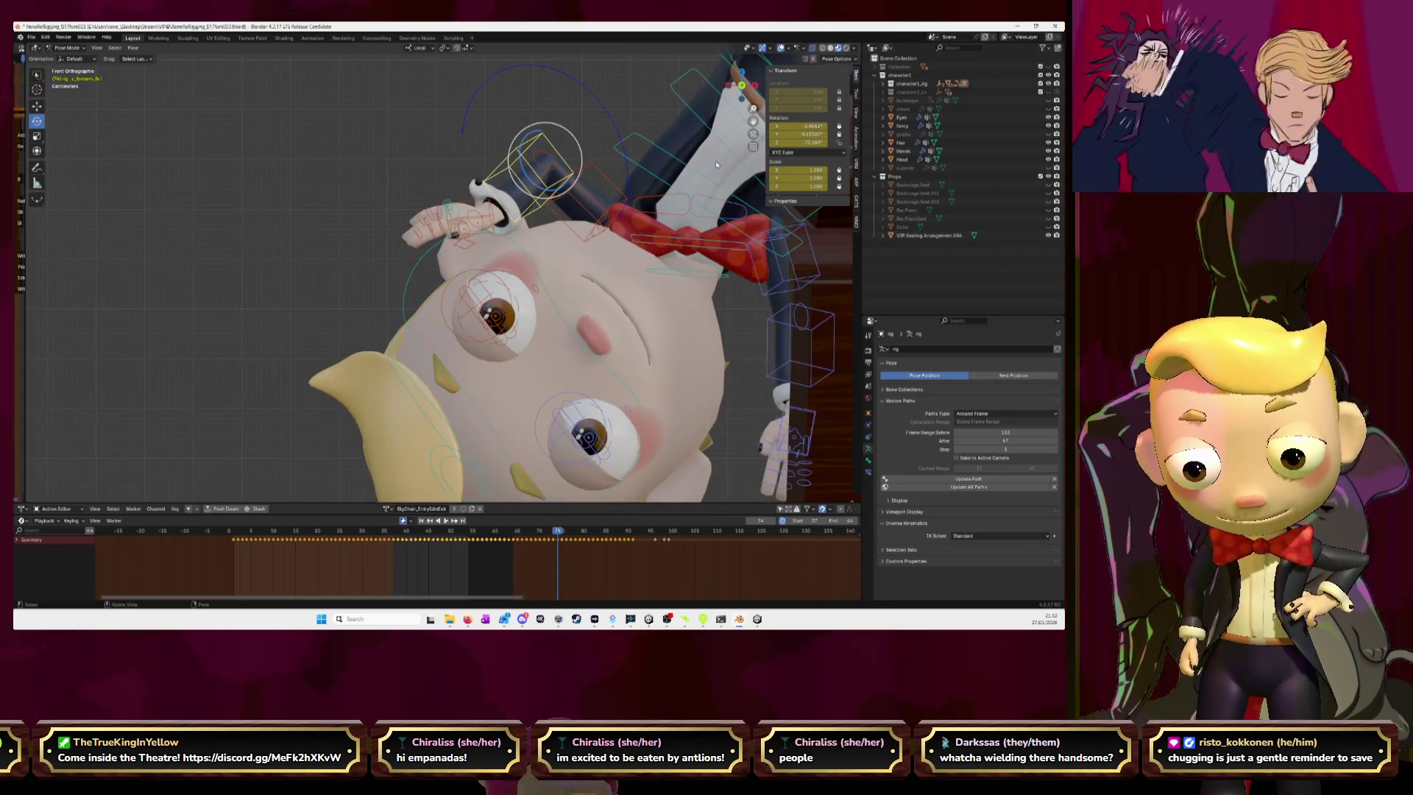
{"action": "key", "text": "Right"}
{"action": "key", "text": "Left"}
{"action": "key", "text": "Right"}
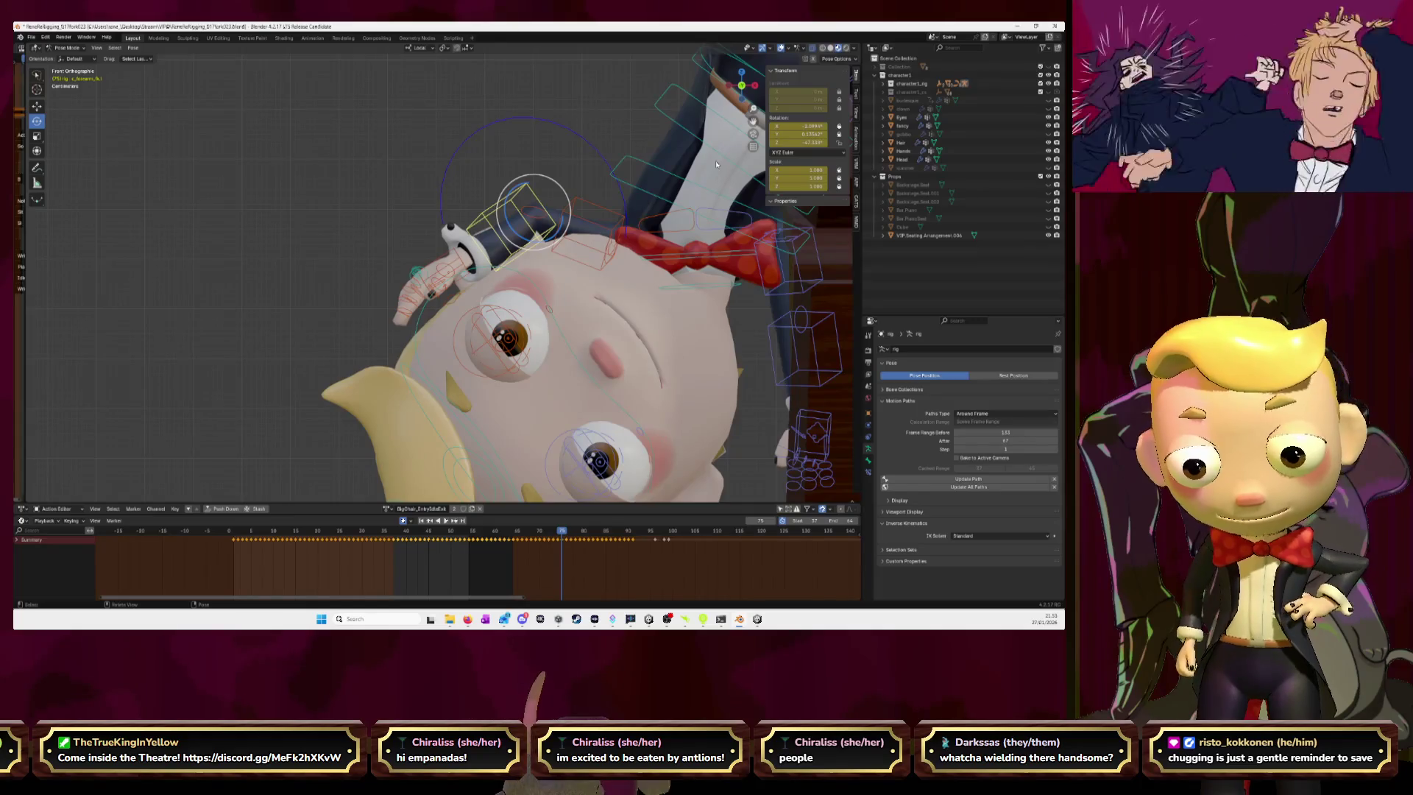
{"action": "left_click", "coordinate": [608, 213]}
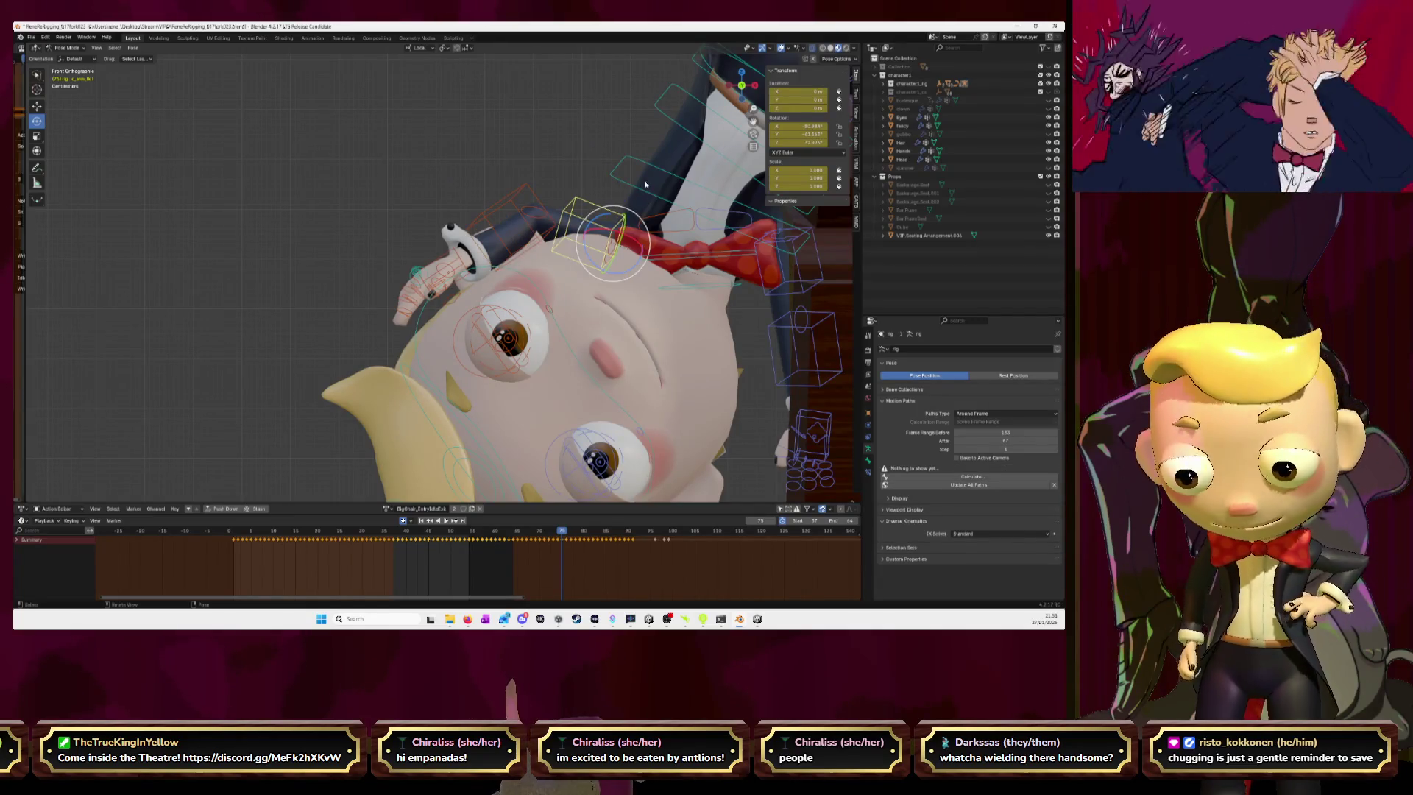
{"action": "key", "text": "r"}
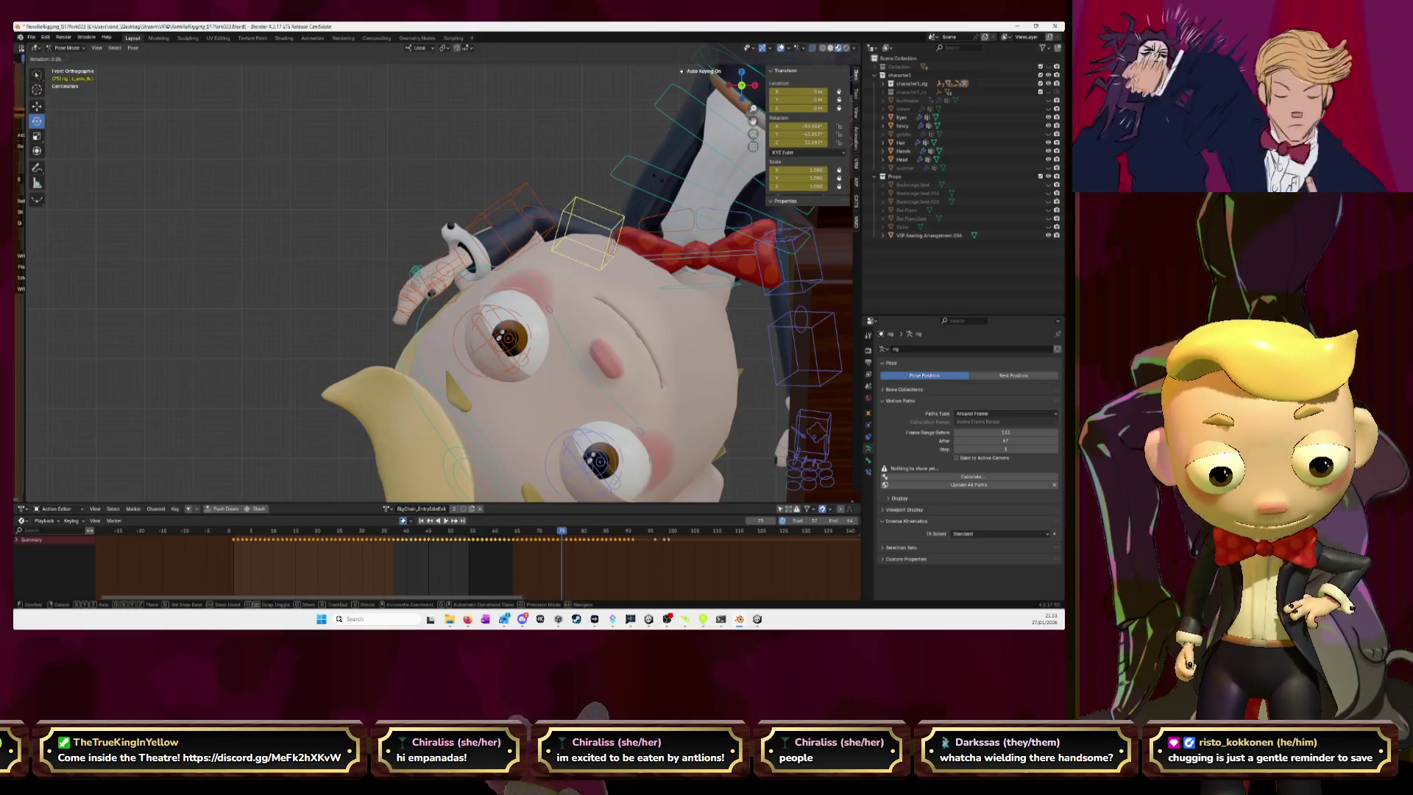
{"action": "left_click", "coordinate": [670, 186]}
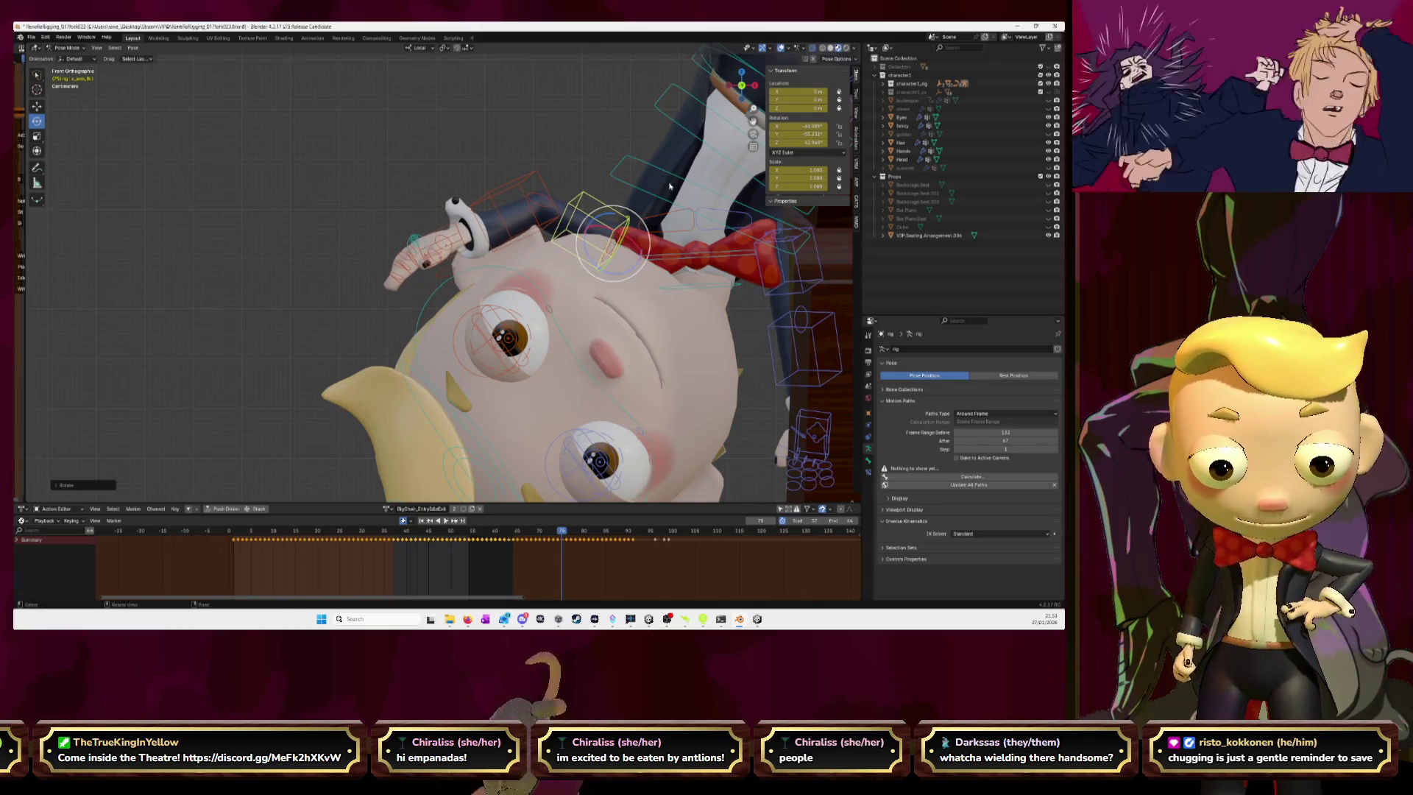
- Raise the arm a little further on each of frames 76, 77 and 78
{"action": "key", "text": "Right"}
{"action": "key", "text": "Left"}
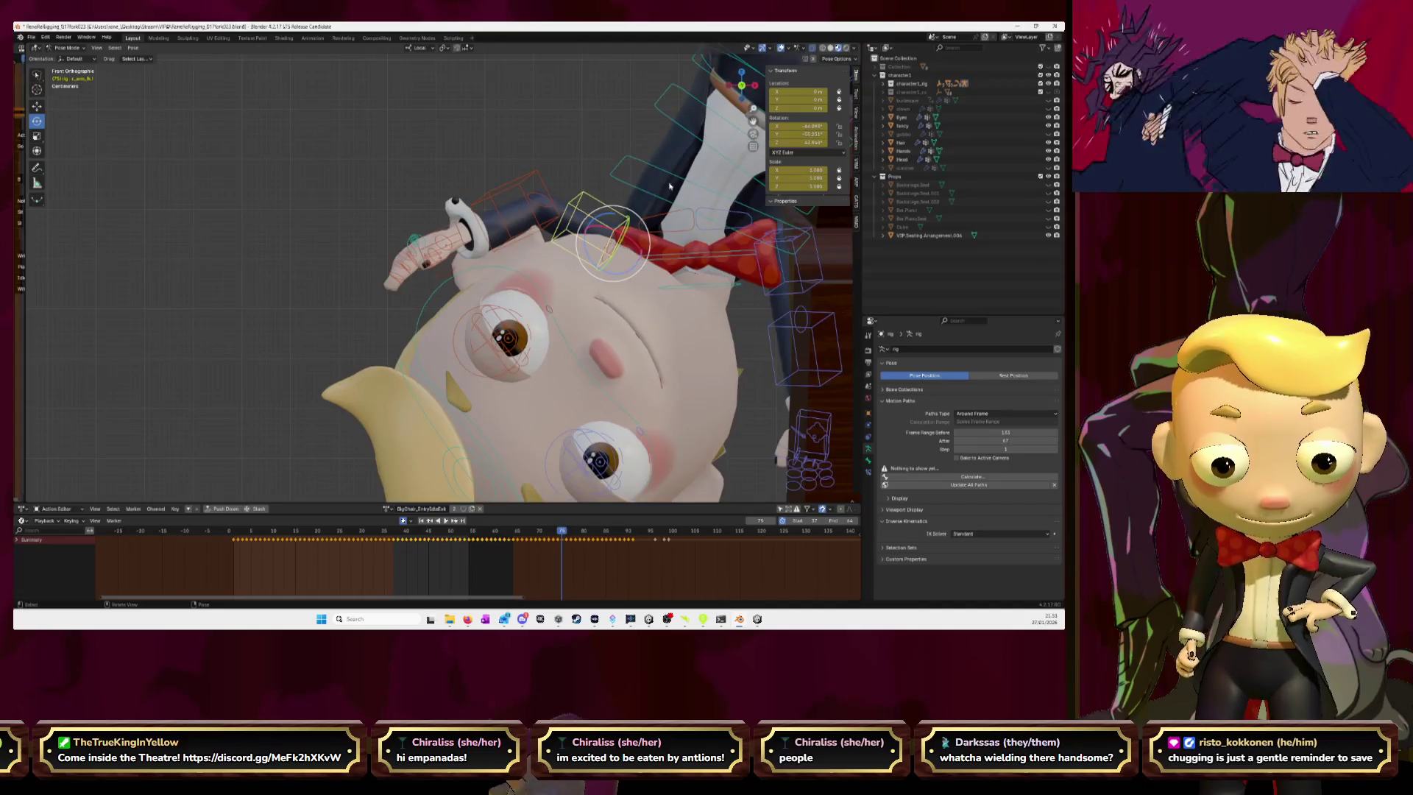
{"action": "key", "text": "Right"}
{"action": "key", "text": "r"}
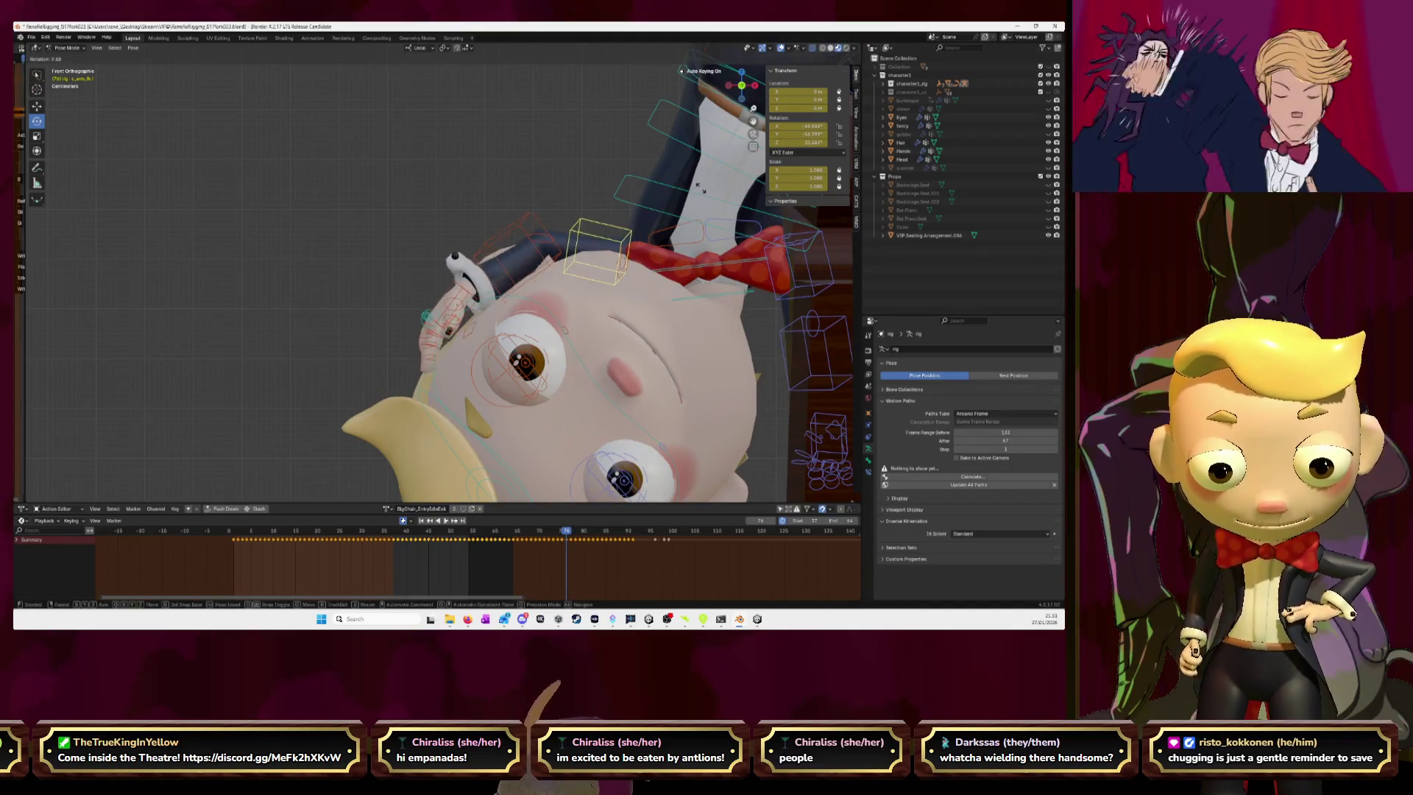
{"action": "left_click", "coordinate": [732, 192]}
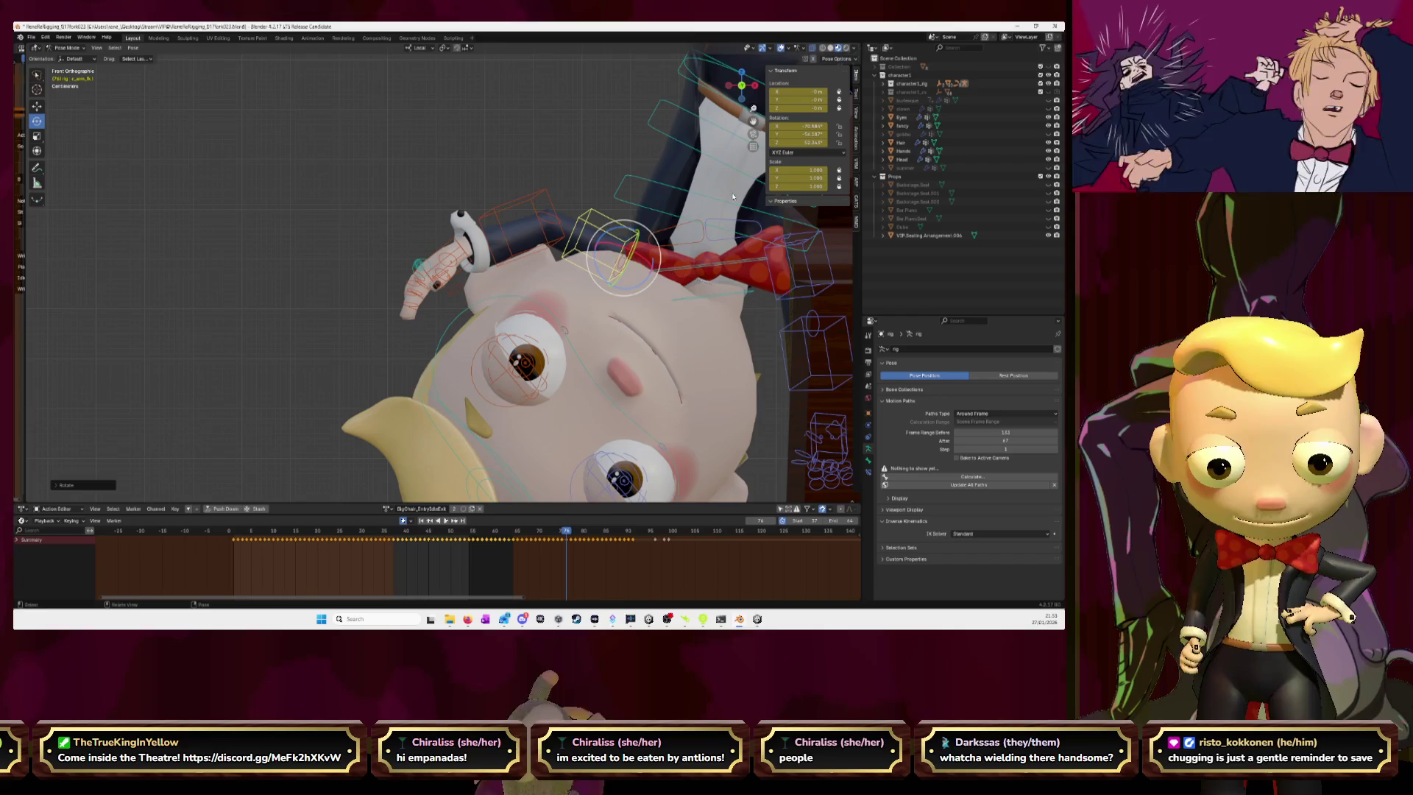
{"action": "key", "text": "Right"}
{"action": "key", "text": "r"}
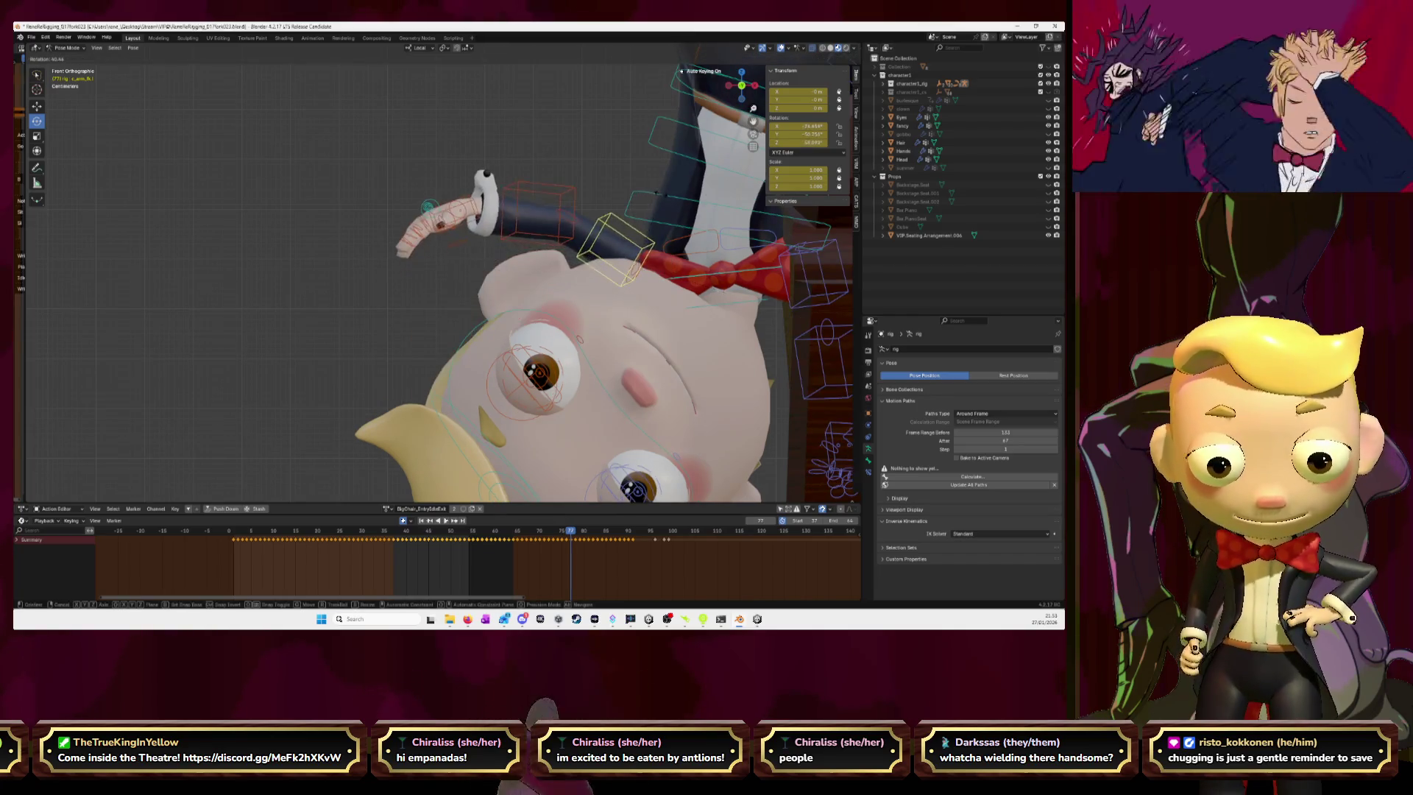
{"action": "left_click", "coordinate": [654, 196]}
{"action": "key", "text": "Right"}
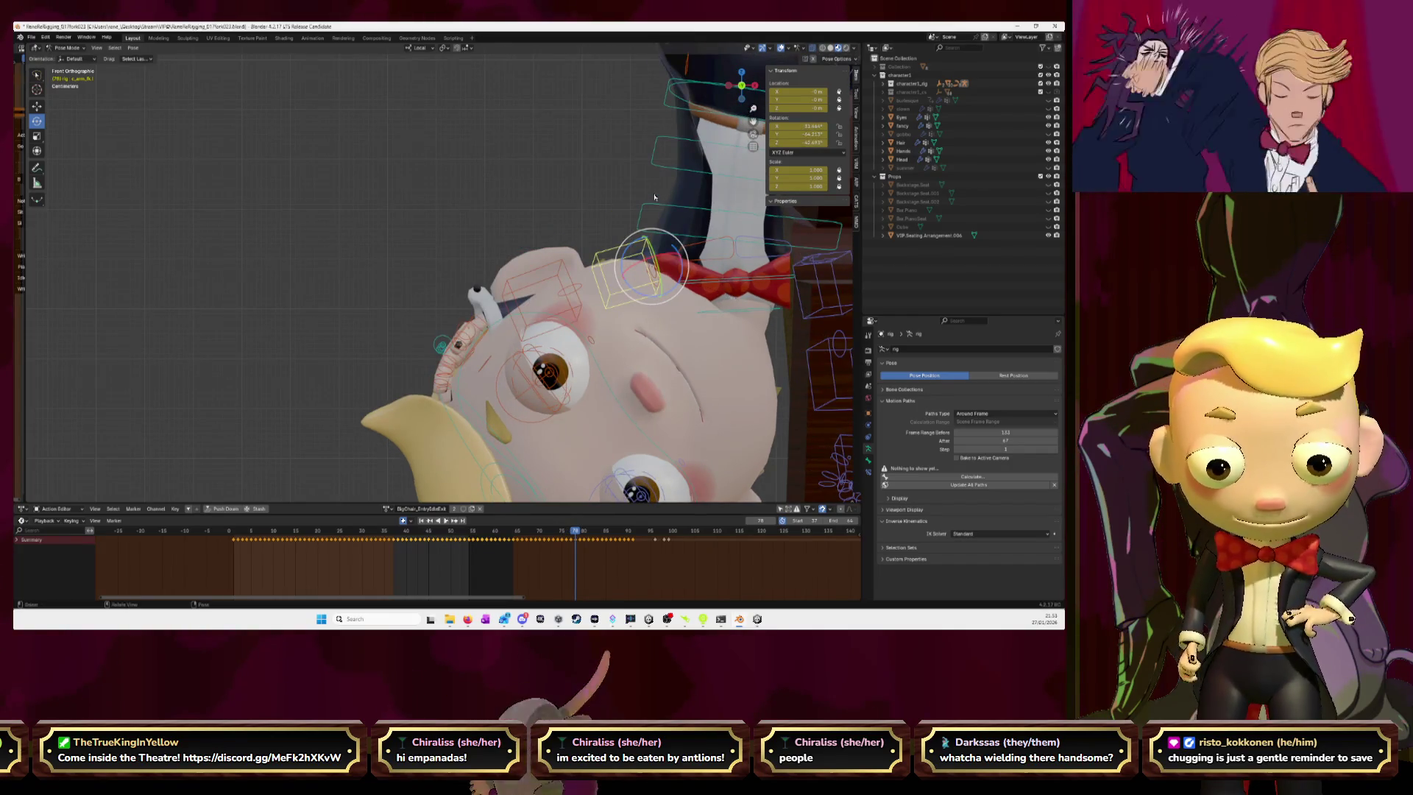
{"action": "key", "text": "r"}
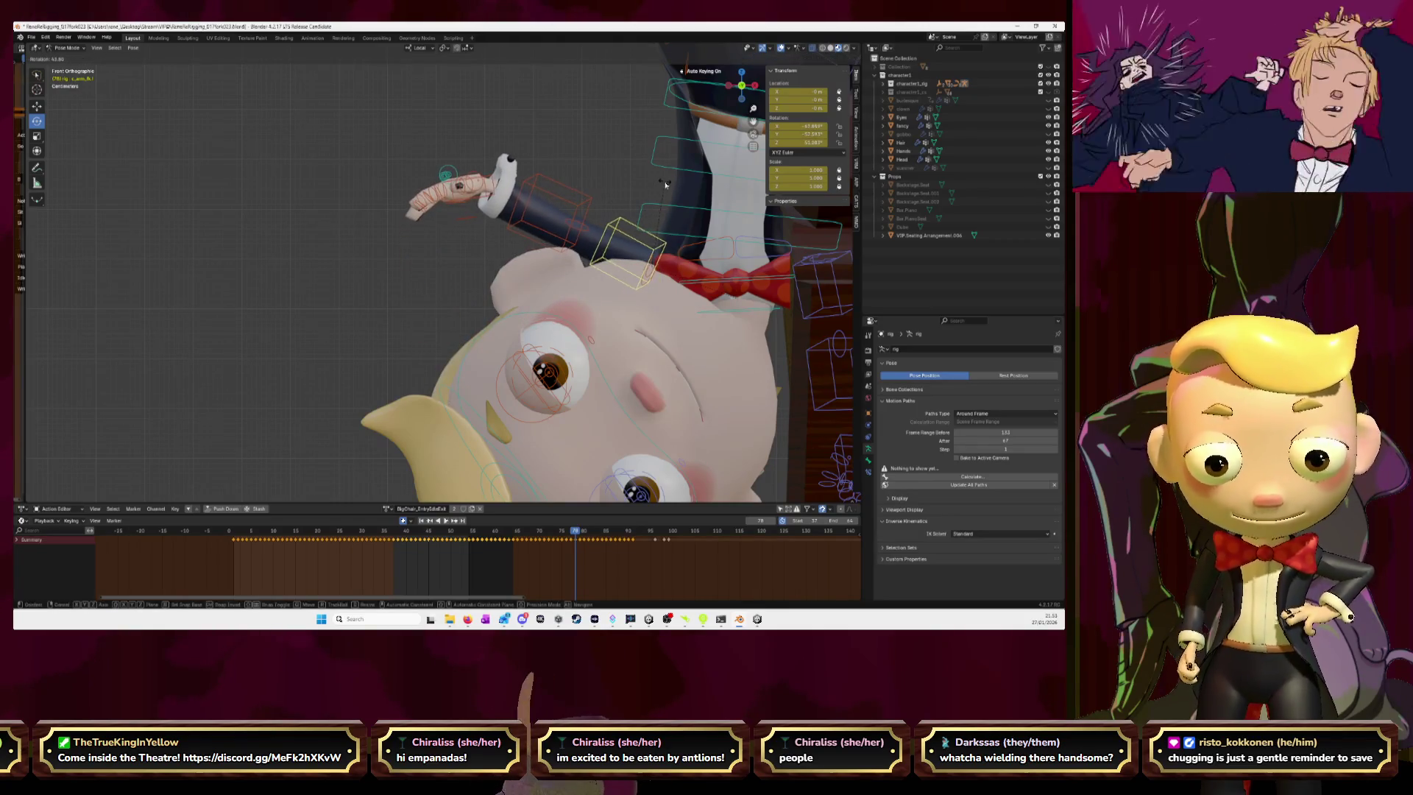
{"action": "left_click", "coordinate": [664, 184]}
- Keep swinging the arm upward frame by frame from 79 through 82
{"action": "key", "text": "Right"}
{"action": "key", "text": "r"}
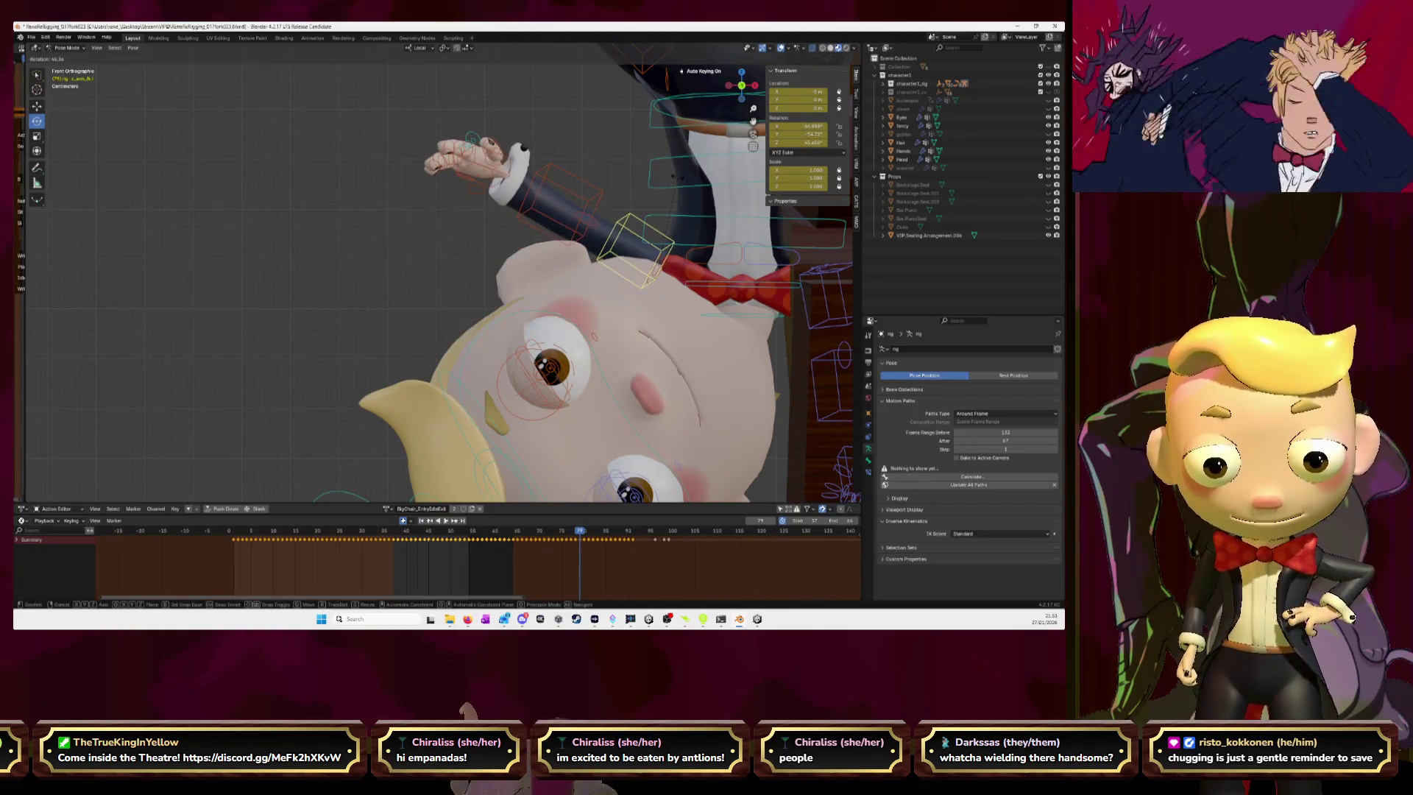
{"action": "left_click", "coordinate": [677, 181]}
{"action": "key", "text": "Right"}
{"action": "key", "text": "r"}
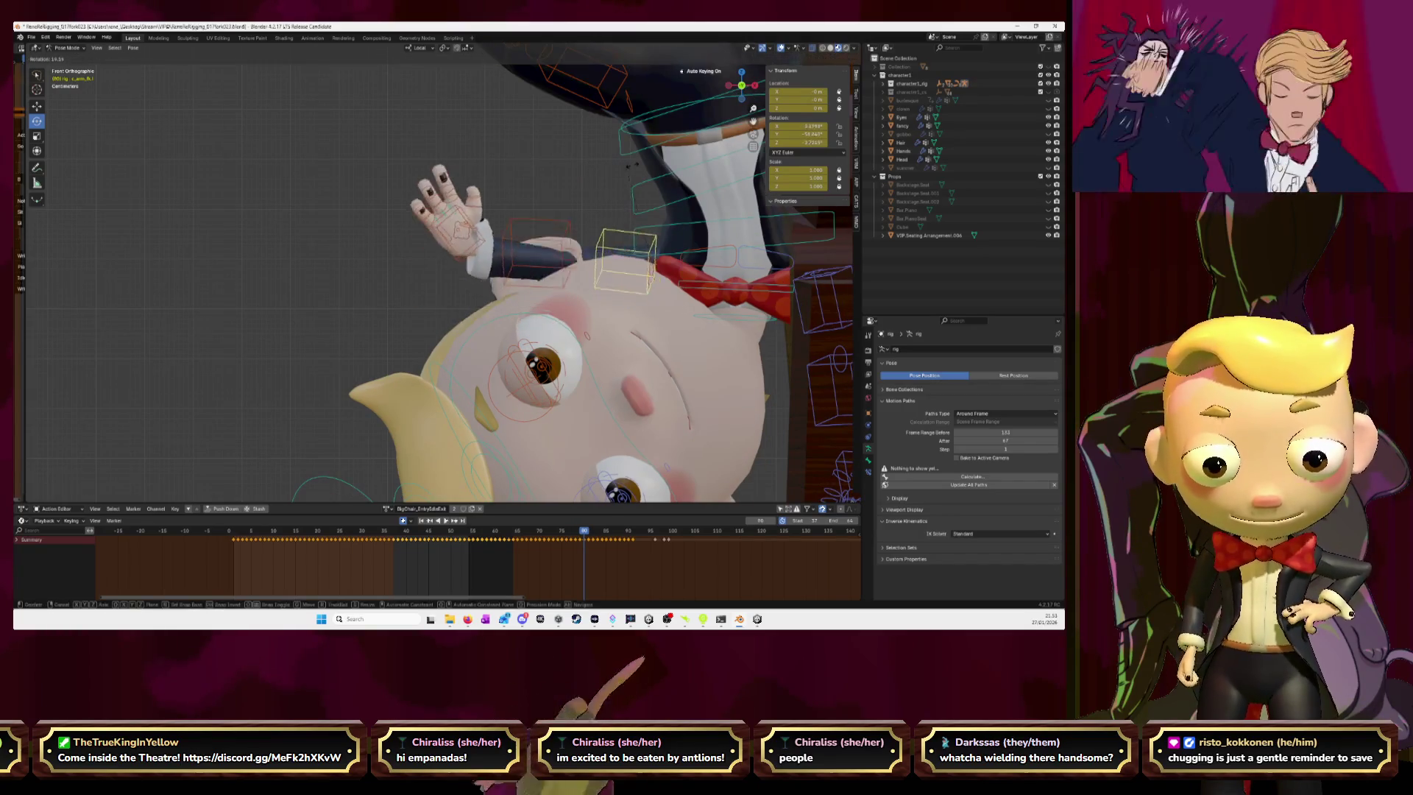
{"action": "left_click", "coordinate": [673, 168]}
{"action": "key", "text": "Right"}
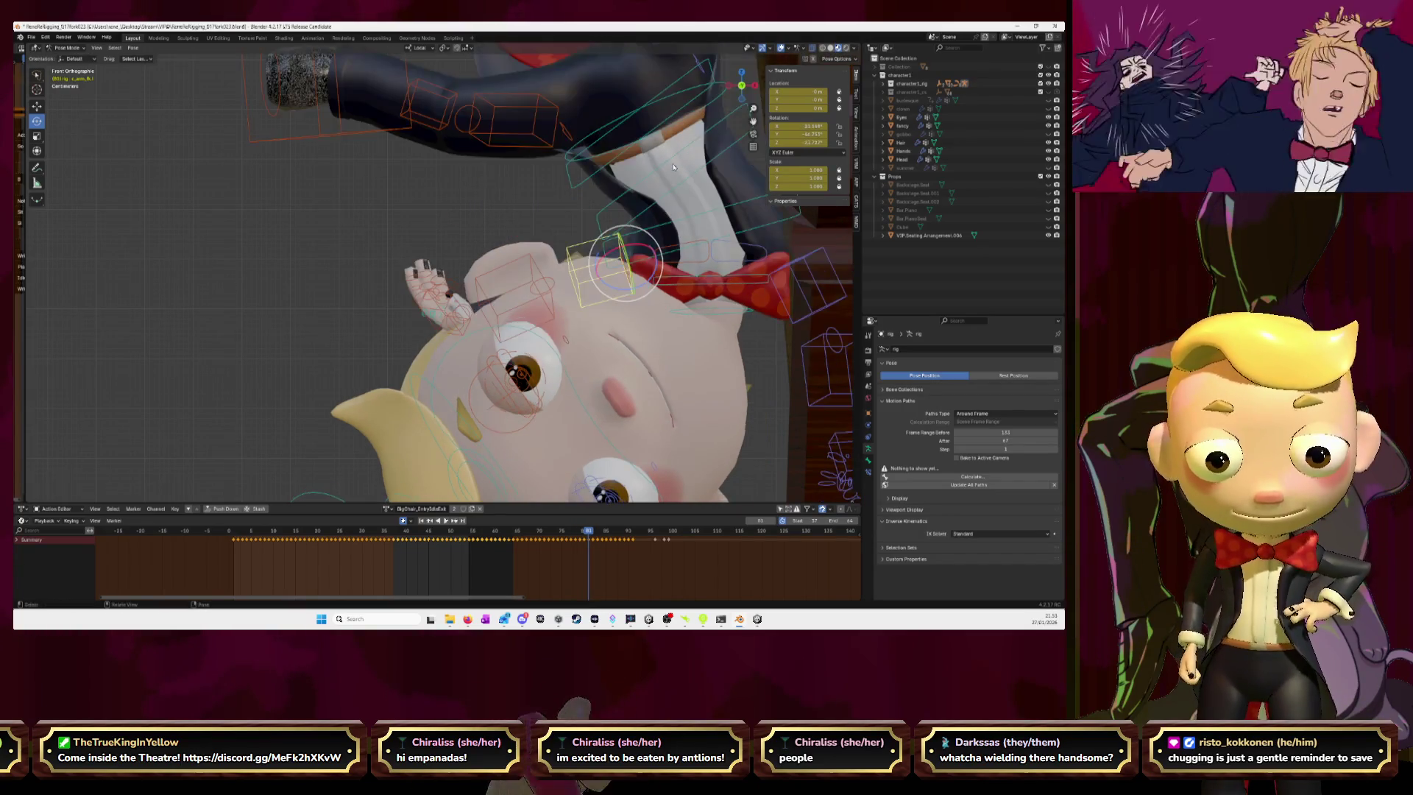
{"action": "key", "text": "r"}
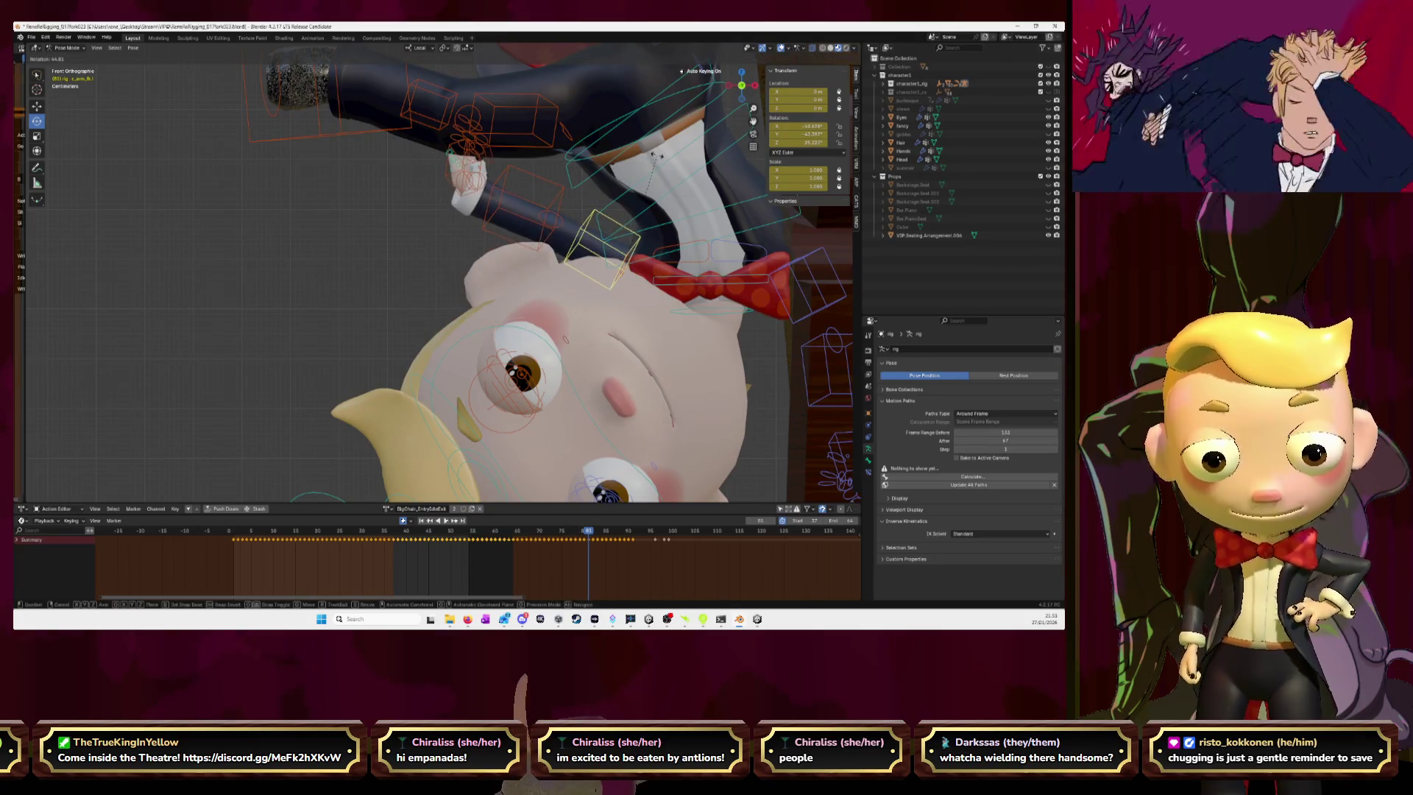
{"action": "left_click", "coordinate": [657, 158]}
{"action": "key", "text": "Right"}
{"action": "key", "text": "r"}
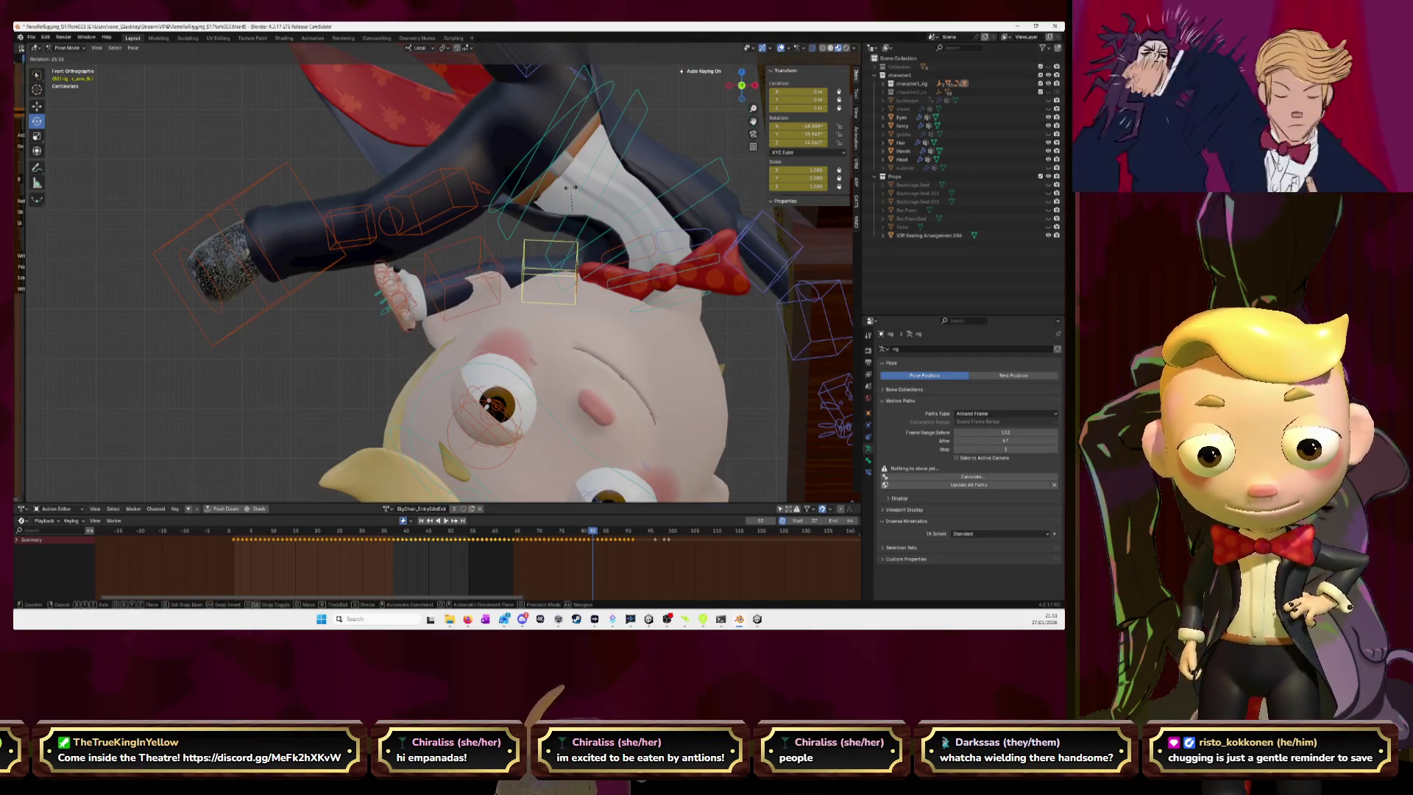
{"action": "left_click", "coordinate": [585, 186]}
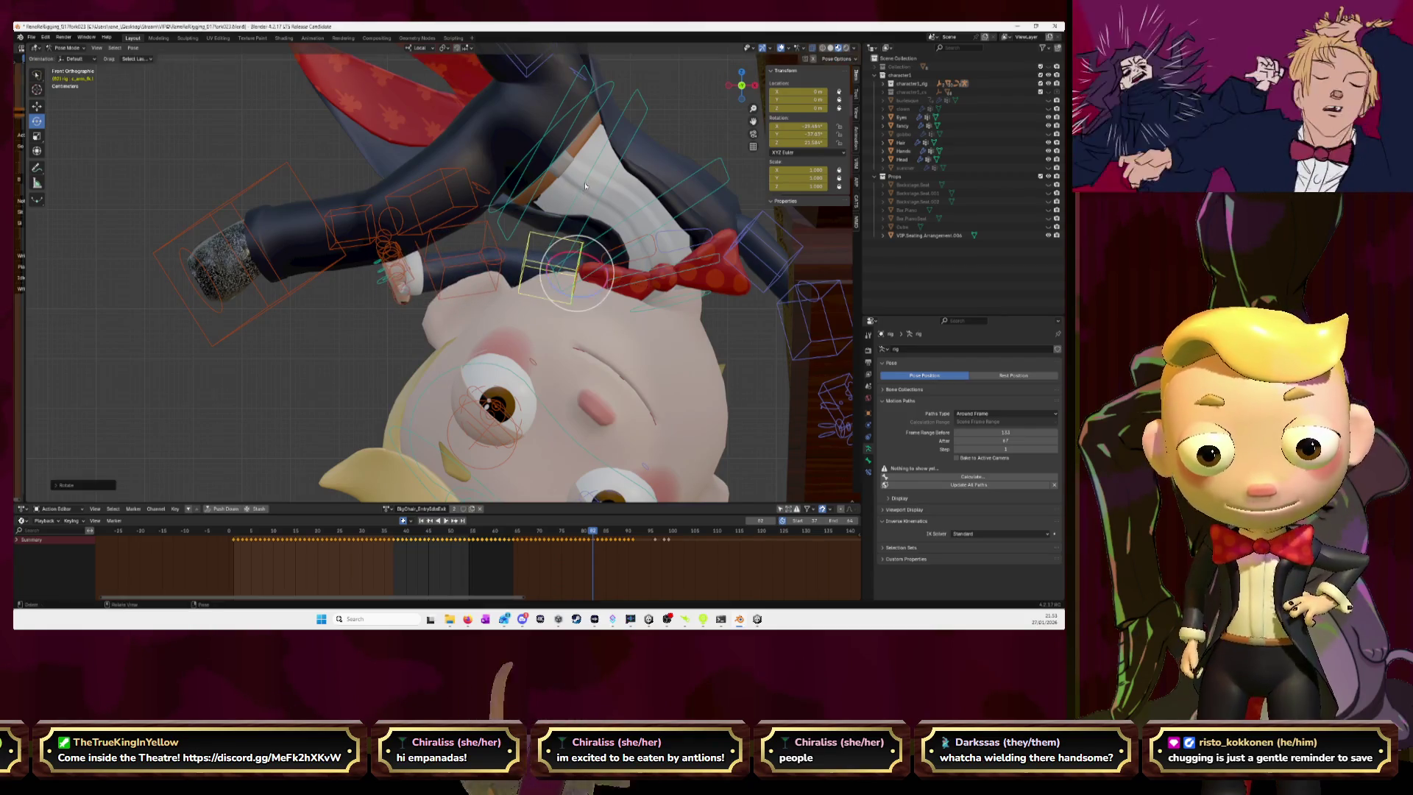
- At frame 83, rotate the arm toward the head and refine it from the front view
{"action": "key", "text": "Right"}
{"action": "key", "text": "r"}
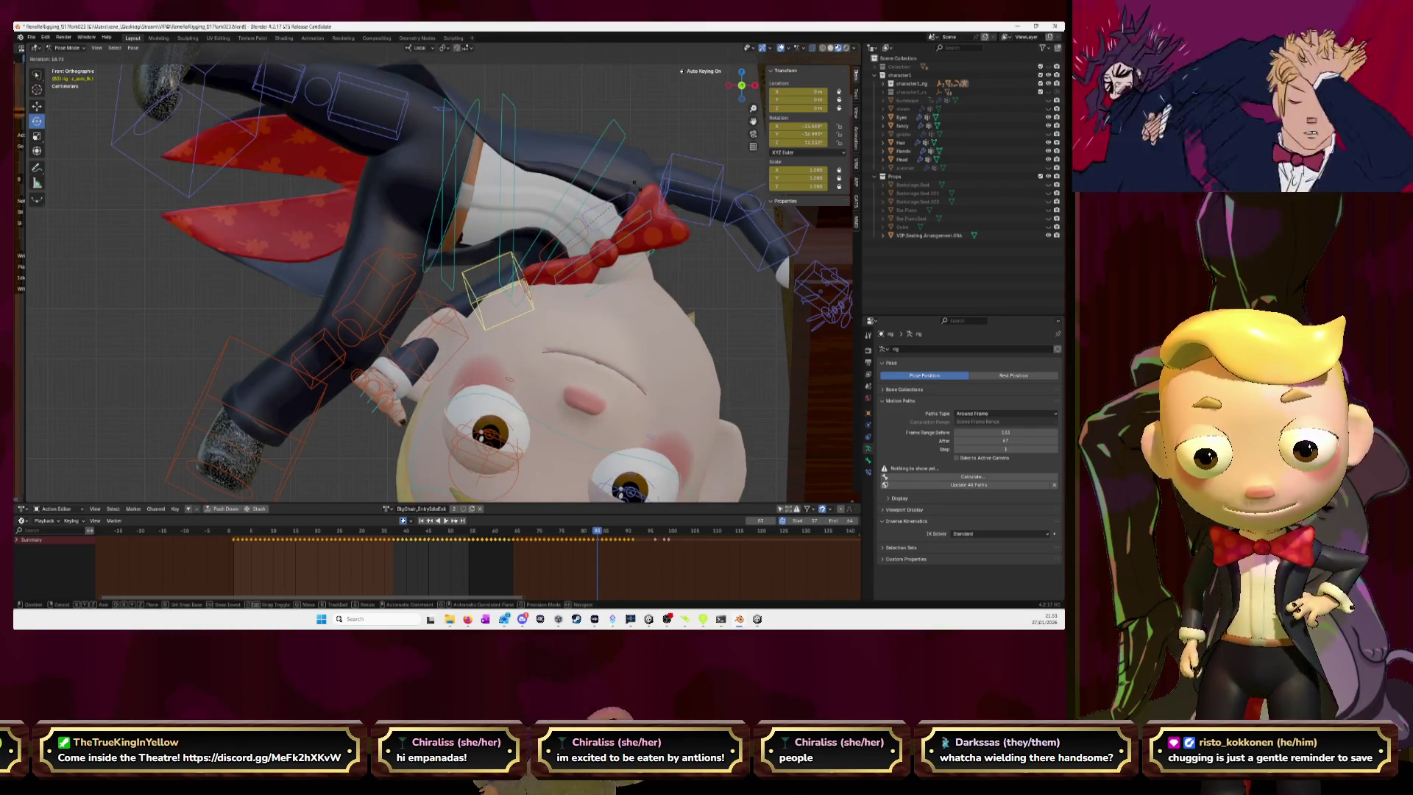
{"action": "left_click", "coordinate": [646, 184]}
{"action": "middle_click_drag", "start_coordinate": [646, 184], "coordinate": [504, 277]}
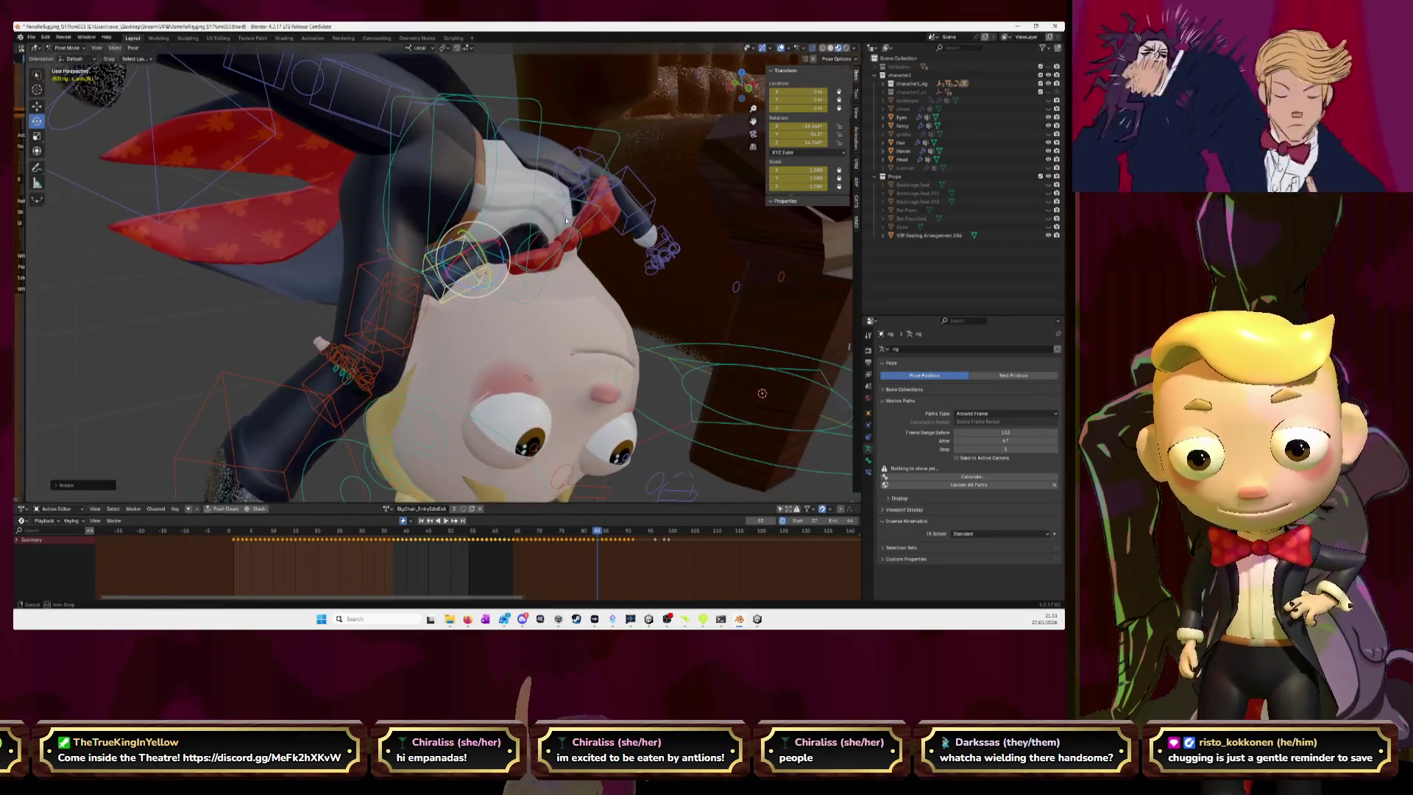
{"action": "key", "text": "KP_1"}
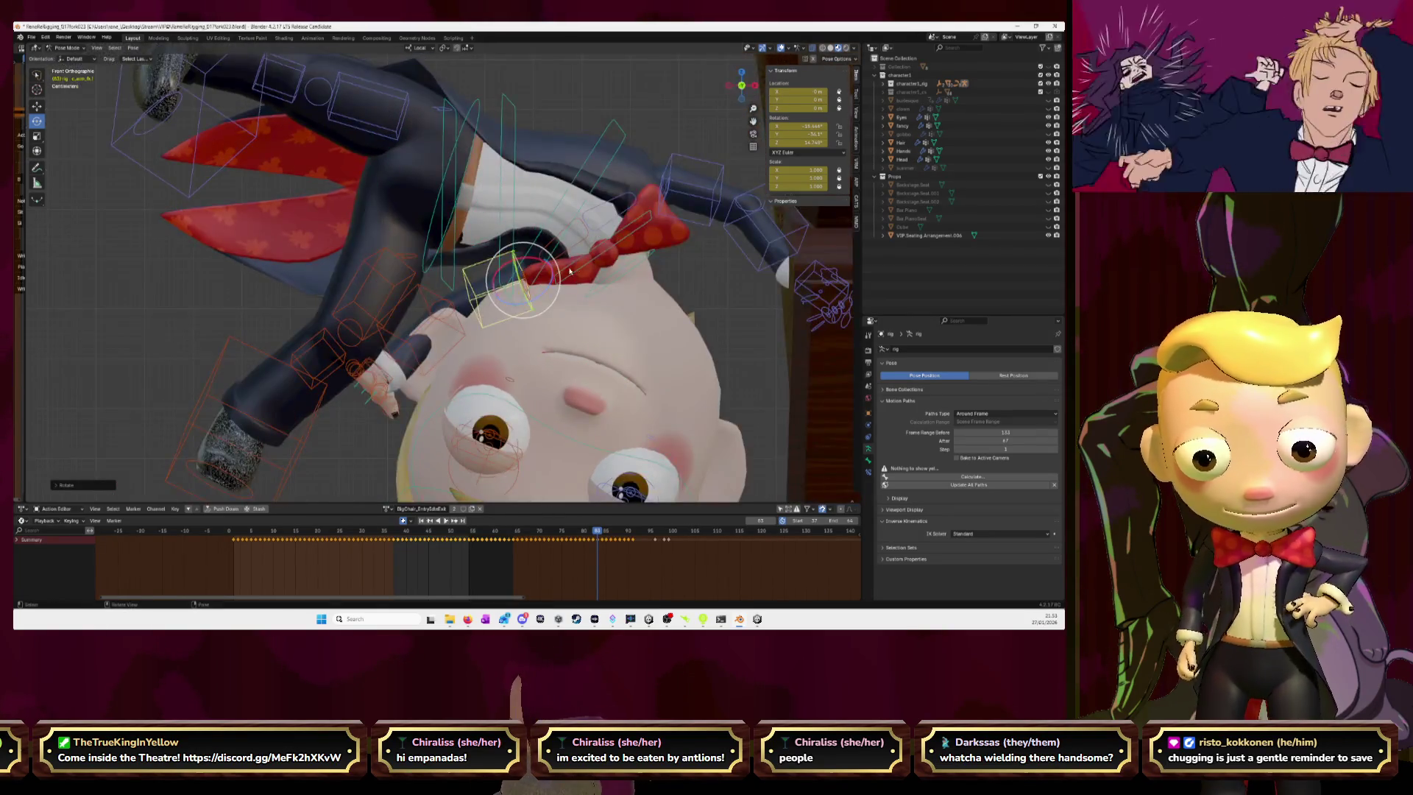
{"action": "key", "text": "r"}
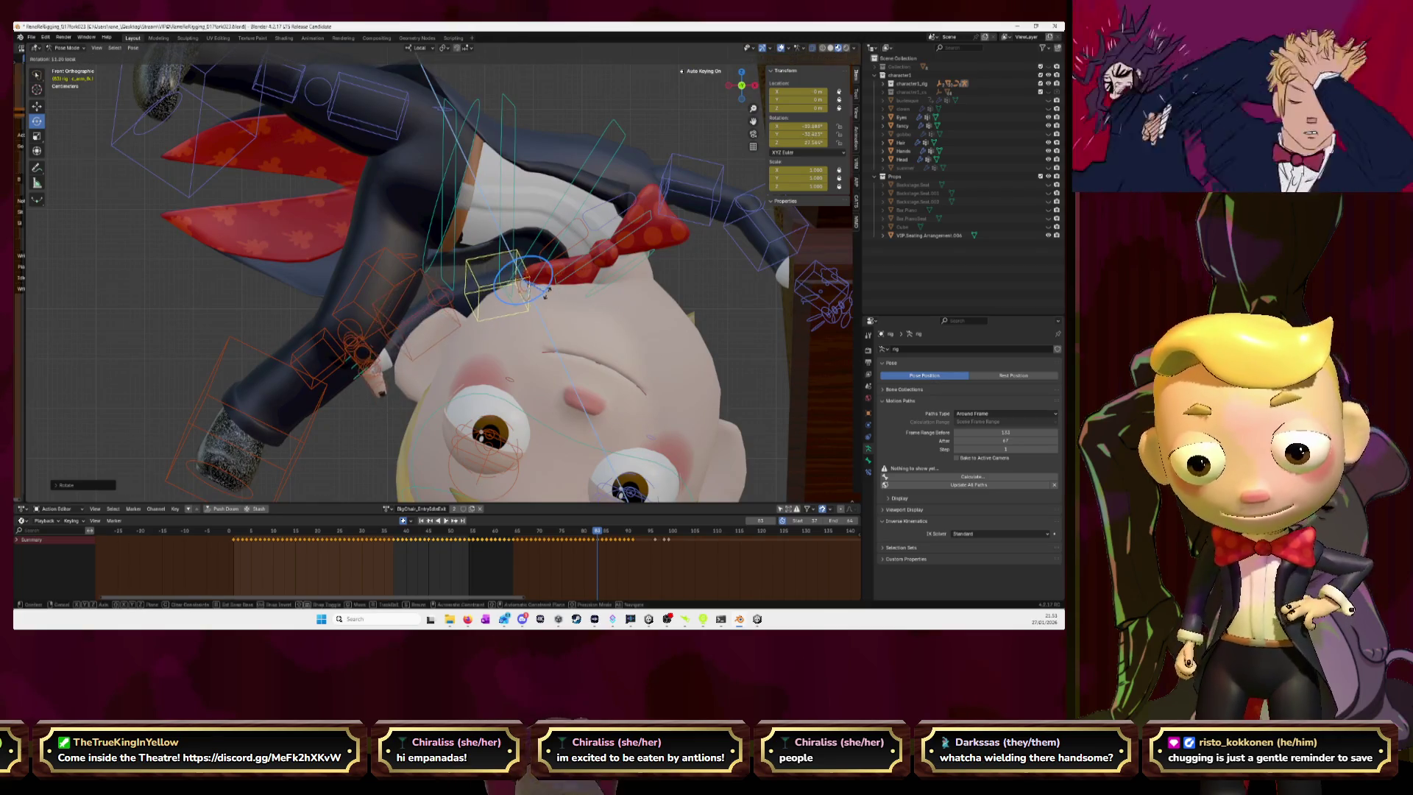
{"action": "left_click", "coordinate": [571, 287]}
- Step back and forth through the neighbouring frames to review the arm motion
{"action": "key", "text": "Right"}
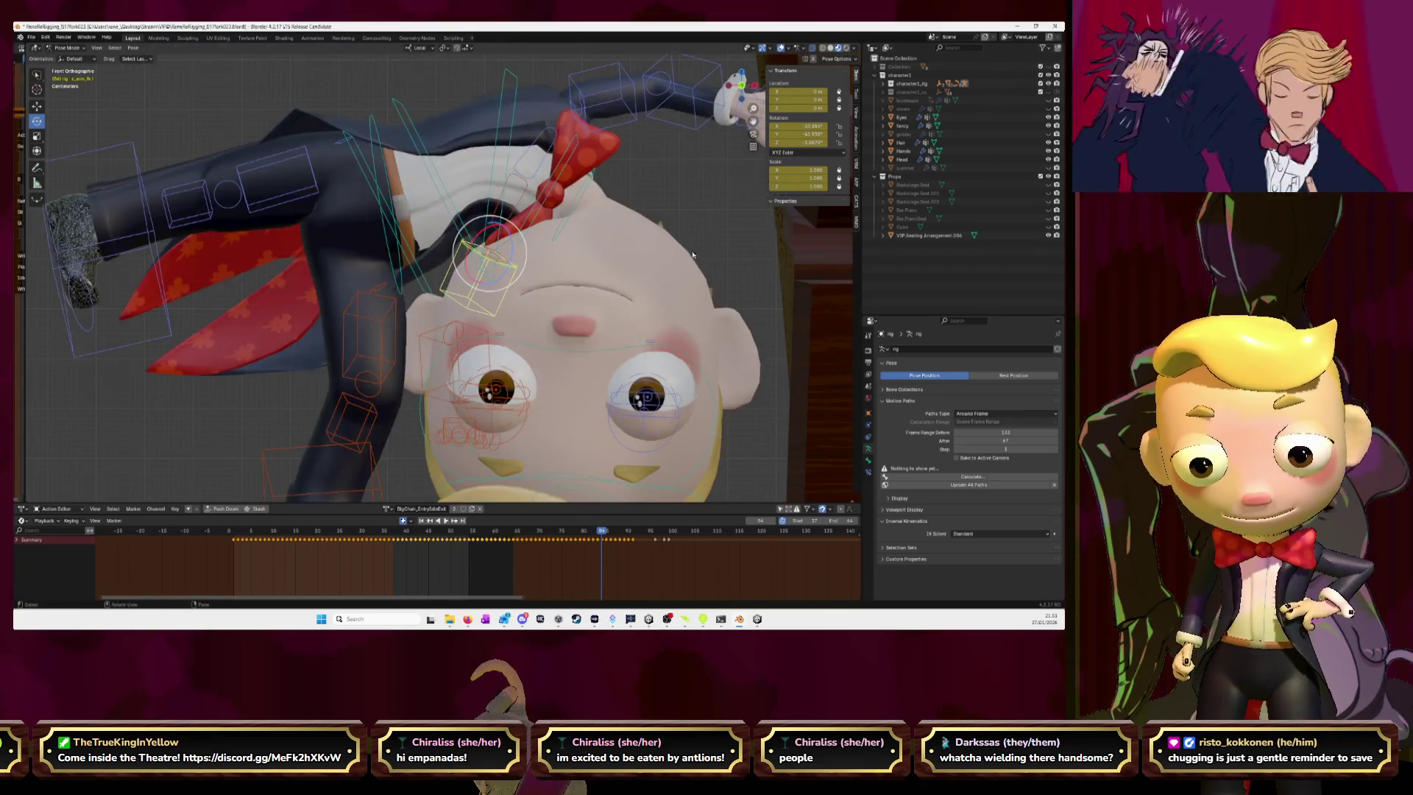
{"action": "key", "text": "Left"}
{"action": "key", "text": "Left"}
{"action": "key", "text": "Left"}
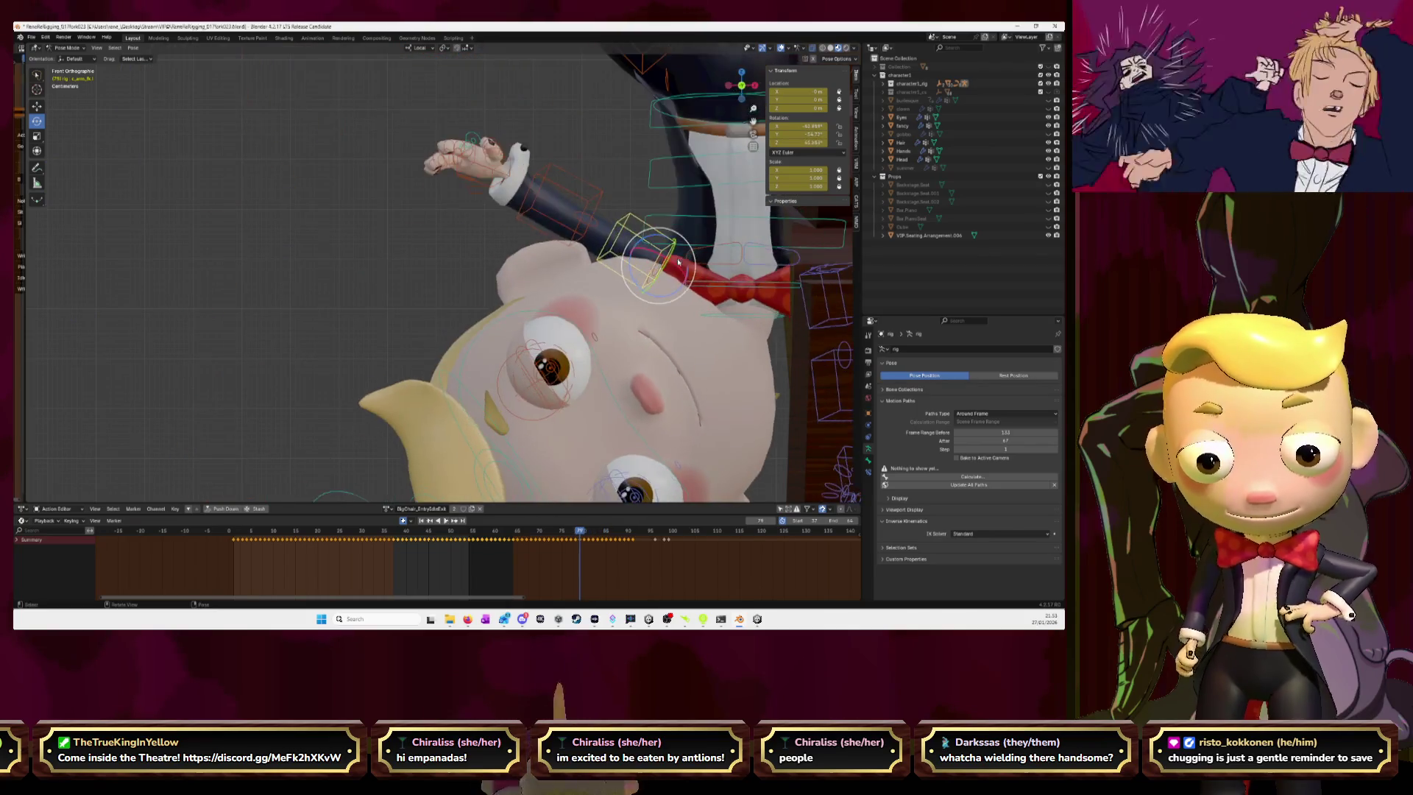
{"action": "key", "text": "Right"}
{"action": "key", "text": "Right"}
{"action": "key", "text": "Right"}
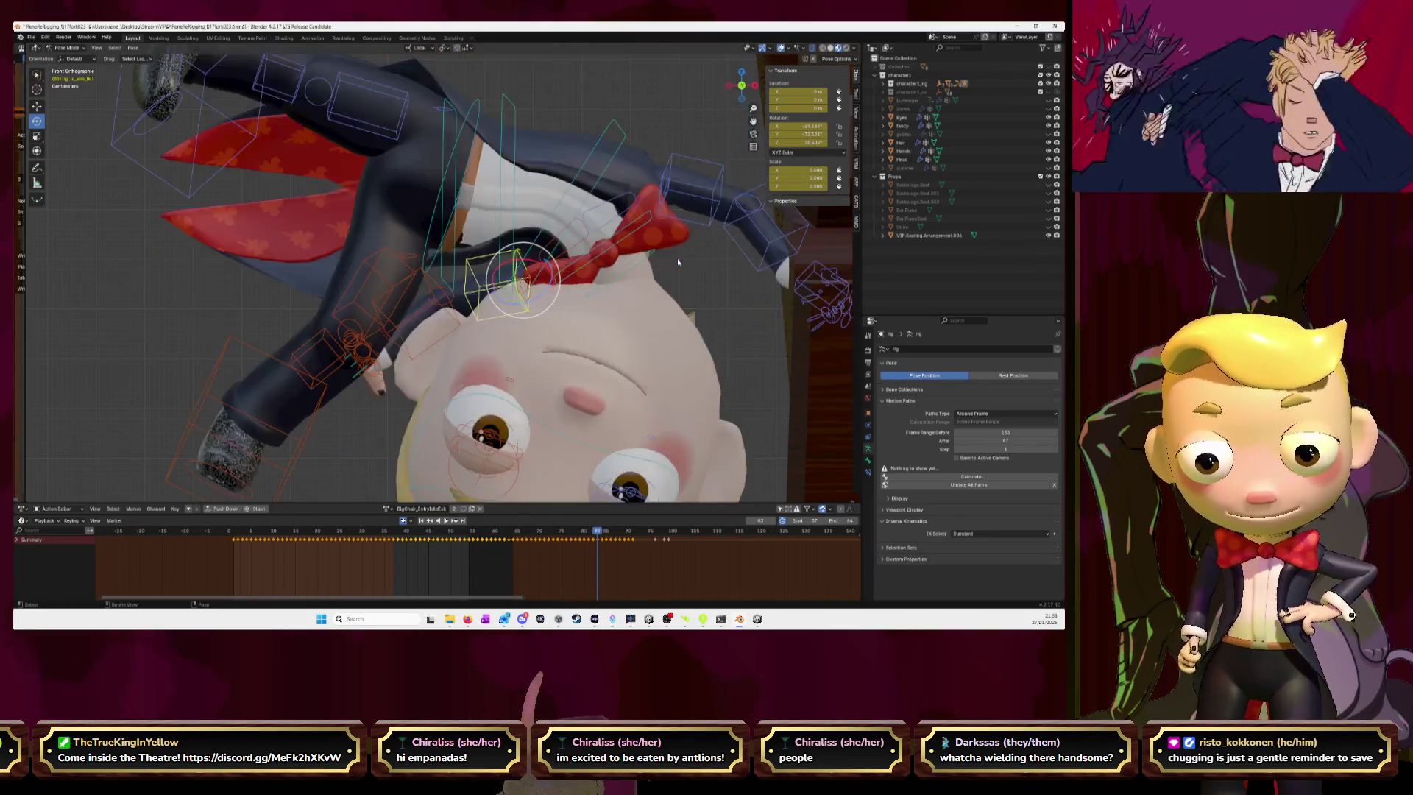
{"action": "key", "text": "Right"}
{"action": "key", "text": "Right"}
{"action": "key", "text": "Right"}
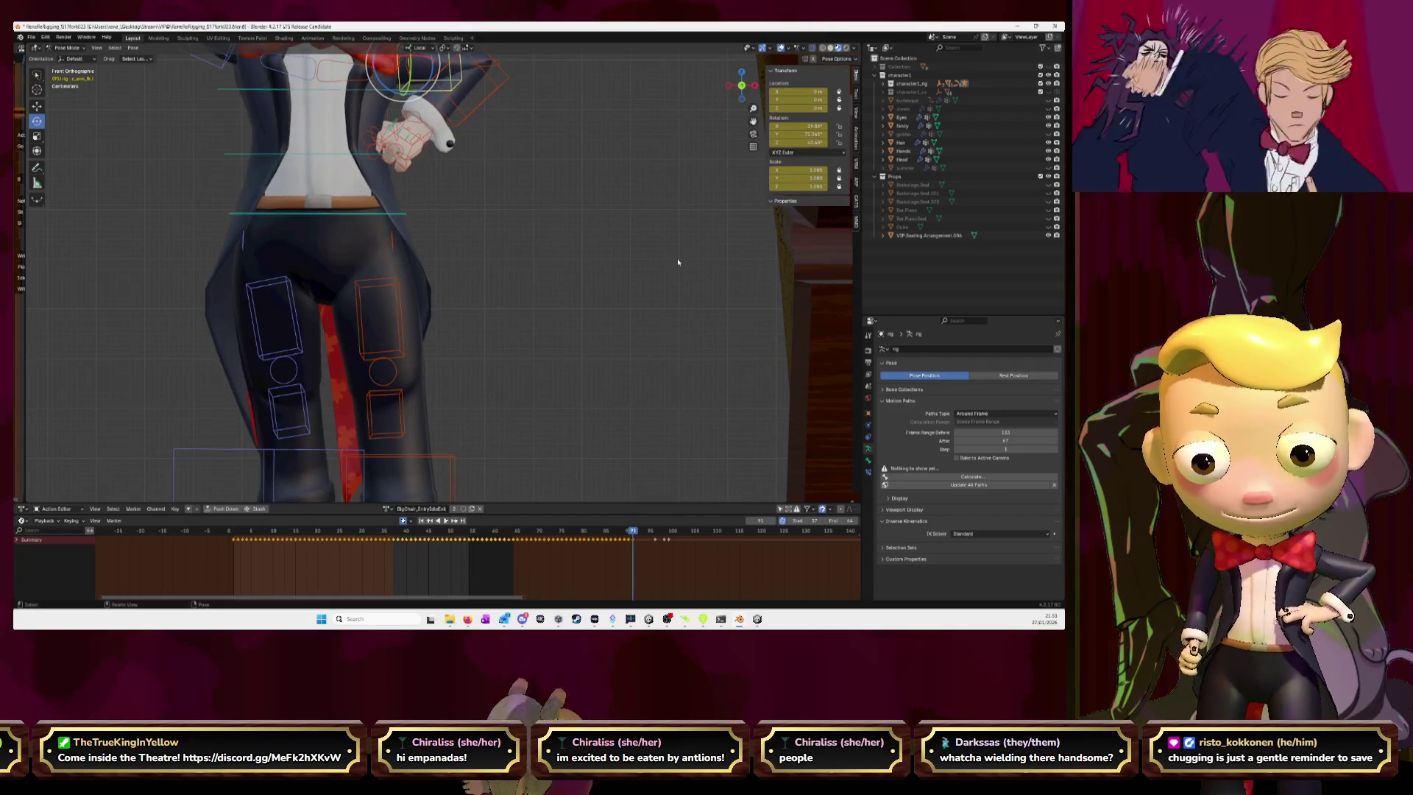
- Change the timeline's End and Start frame values
{"action": "scroll", "coordinate": [634, 259], "scroll_direction": "down", "scroll_amount": 10}
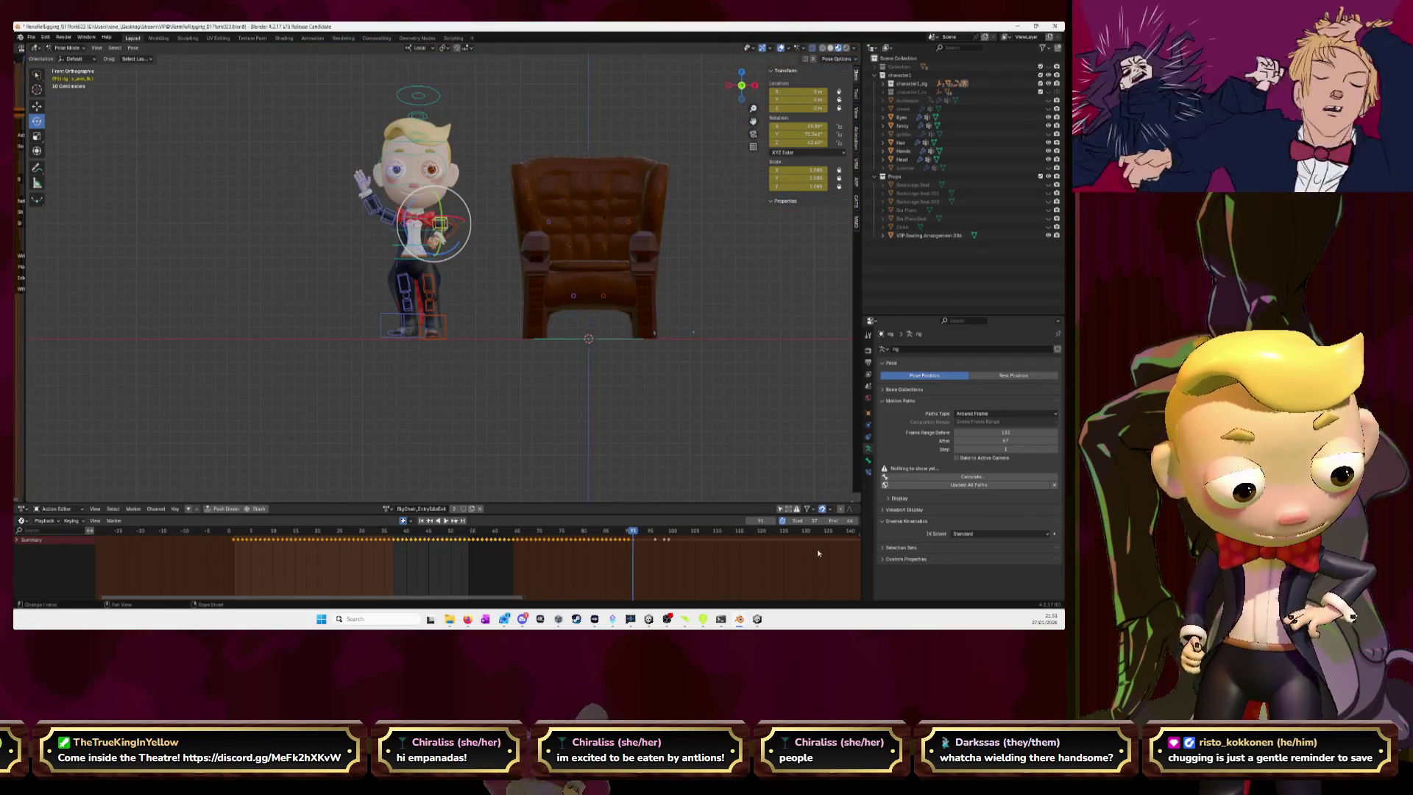
{"action": "left_click", "coordinate": [844, 521]}
{"action": "key", "text": "Return"}
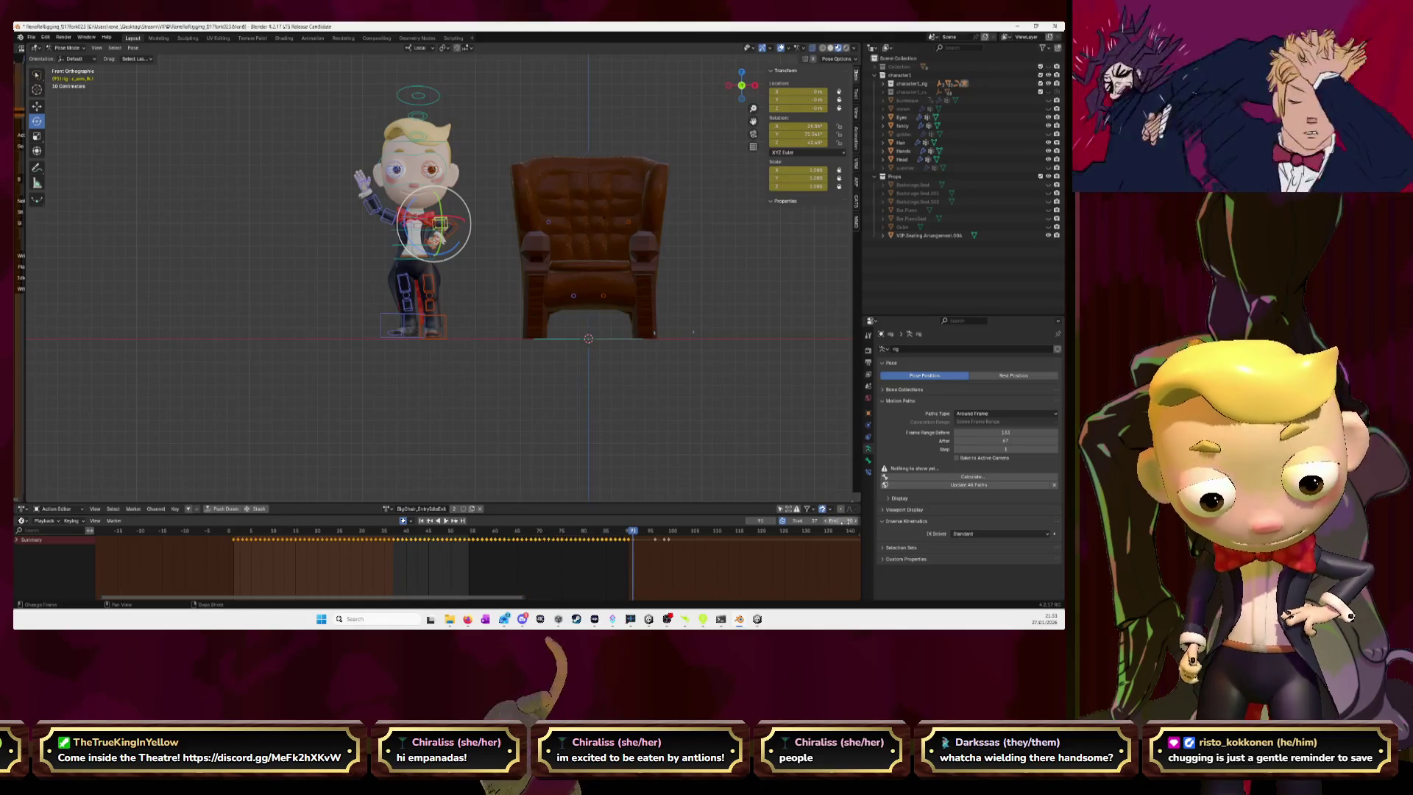
{"action": "left_click", "coordinate": [810, 520]}
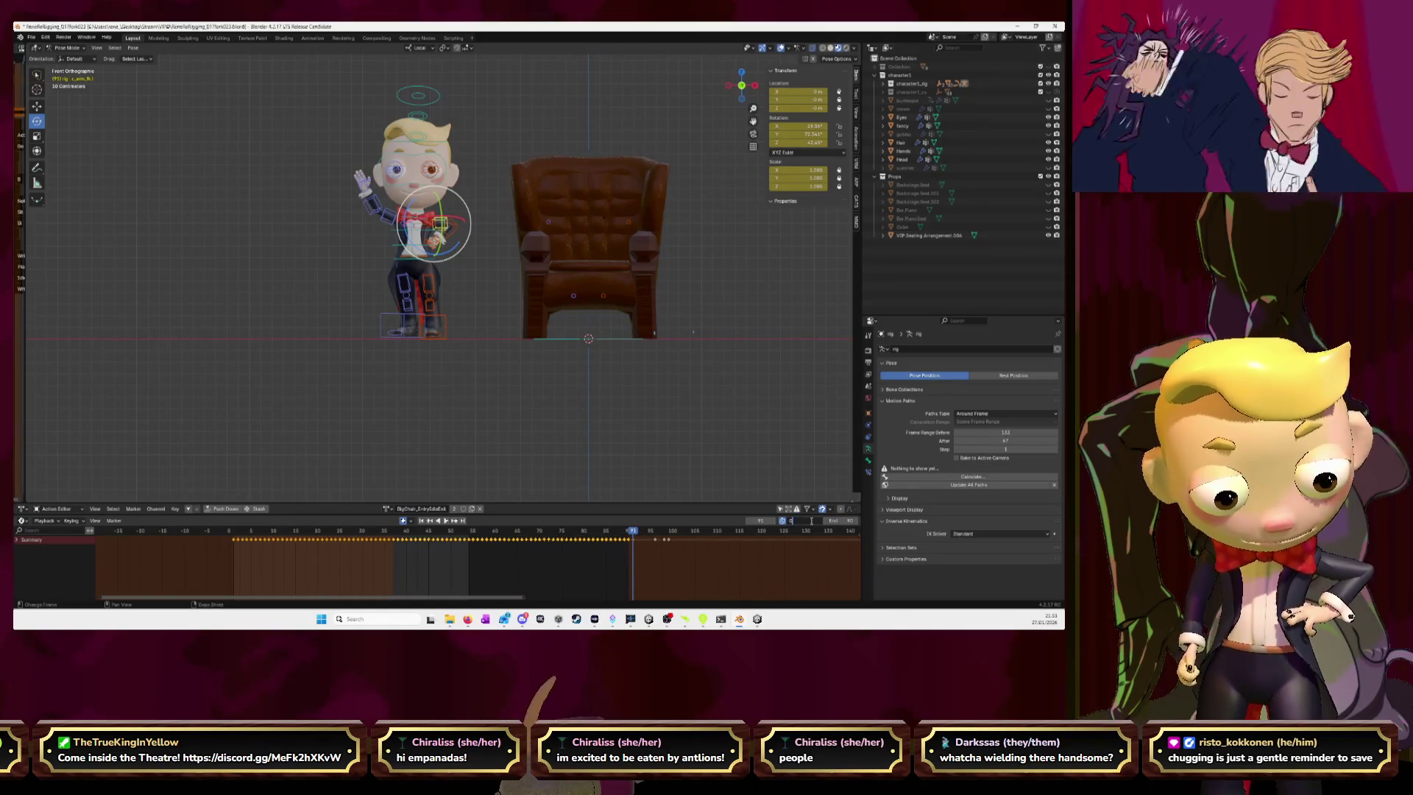
{"action": "key", "text": "Return"}
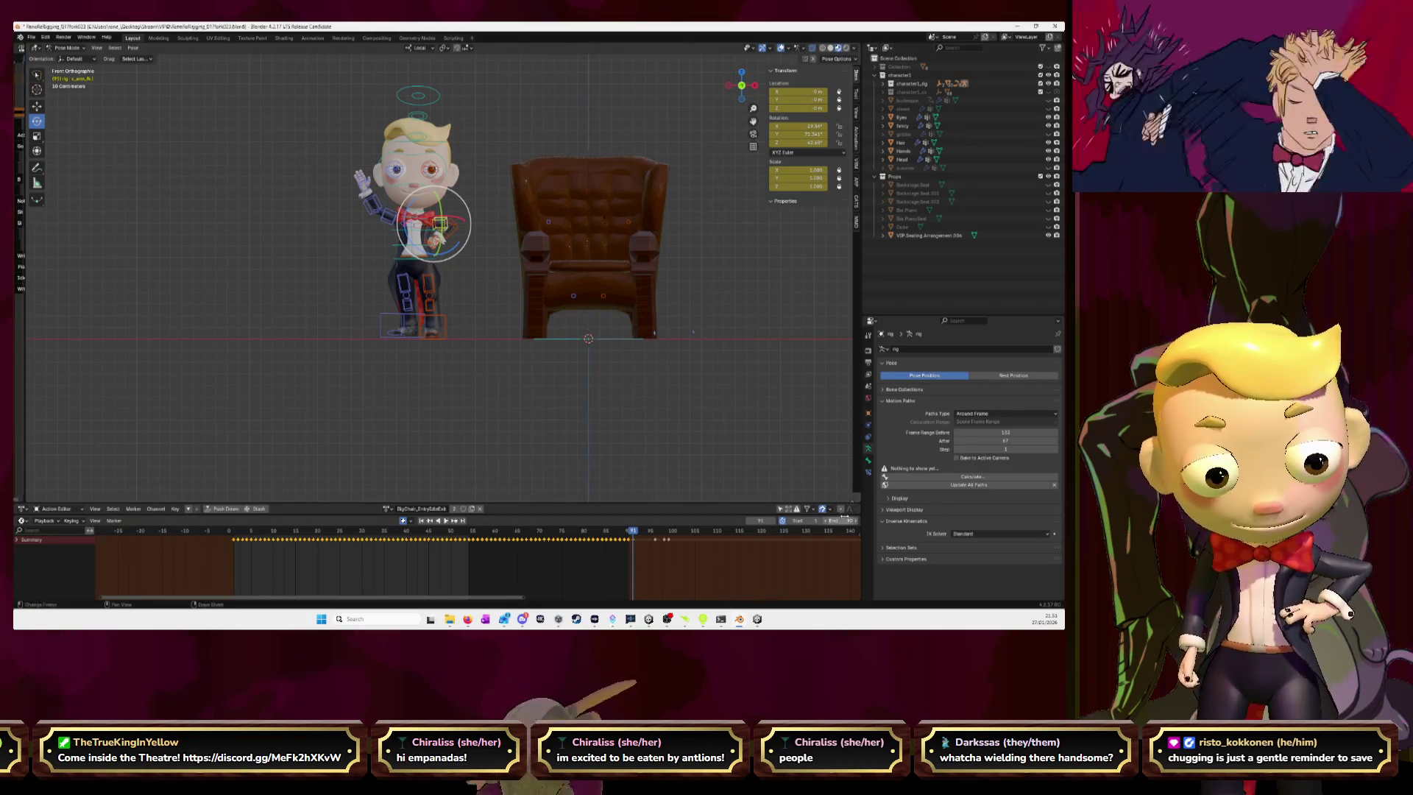
- Play the animation, step back through frames to the first one, and replay it
{"action": "key", "text": "space"}
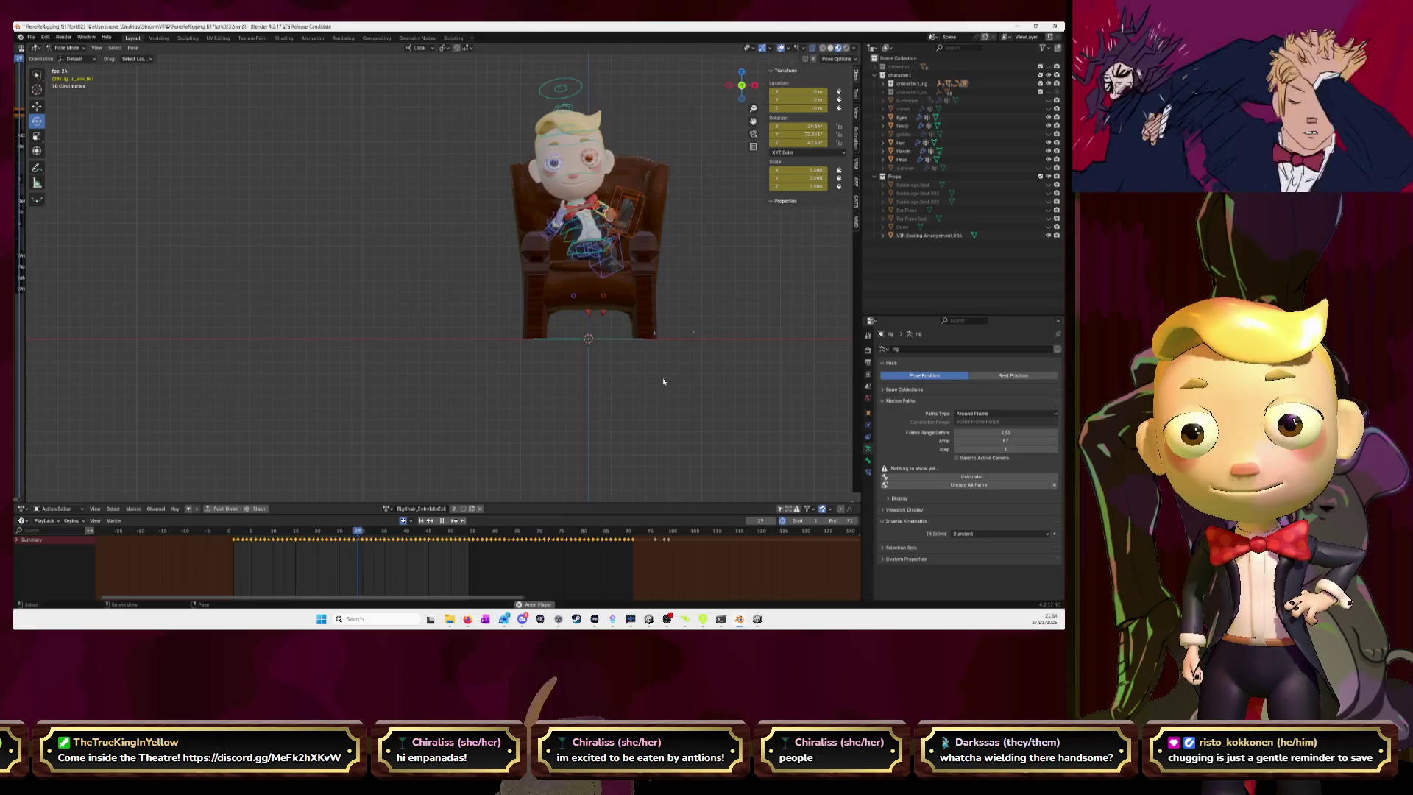
{"action": "key", "text": "space"}
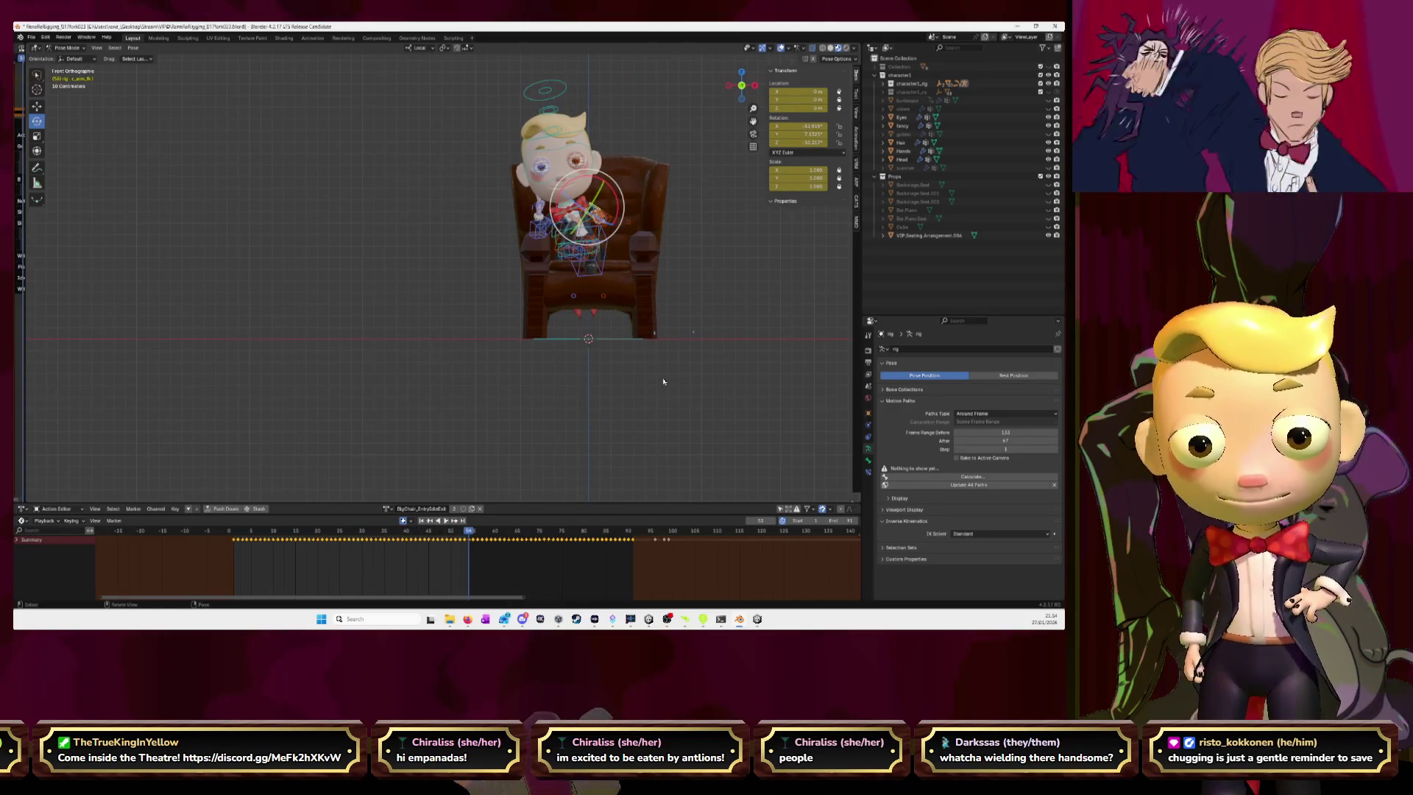
{"action": "key", "text": "Right"}
{"action": "key", "text": "Right"}
{"action": "key", "text": "Right"}
{"action": "key", "text": "Left"}
{"action": "key", "text": "Left"}
{"action": "key", "text": "Left"}
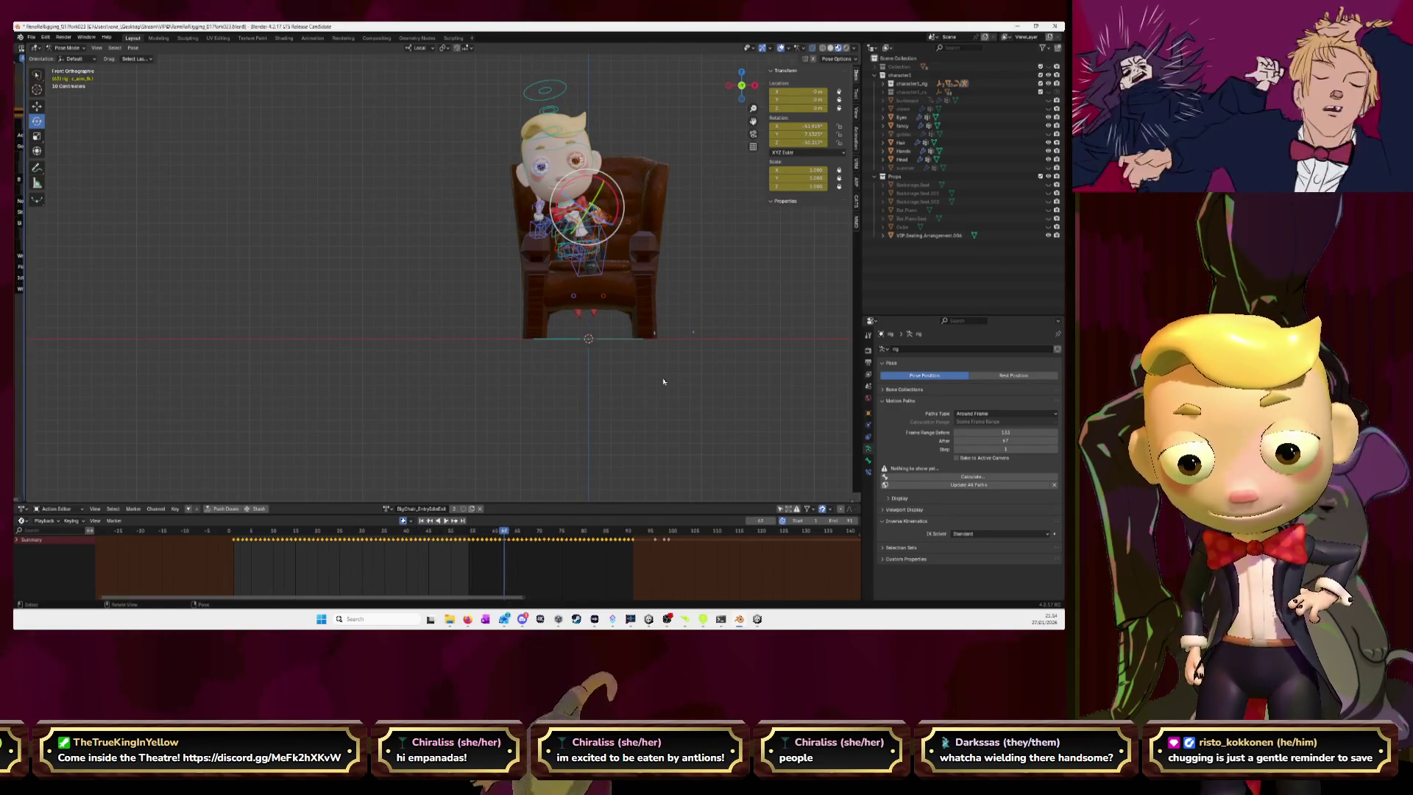
{"action": "key", "text": "Left"}
{"action": "key", "text": "Left"}
{"action": "key", "text": "Left"}
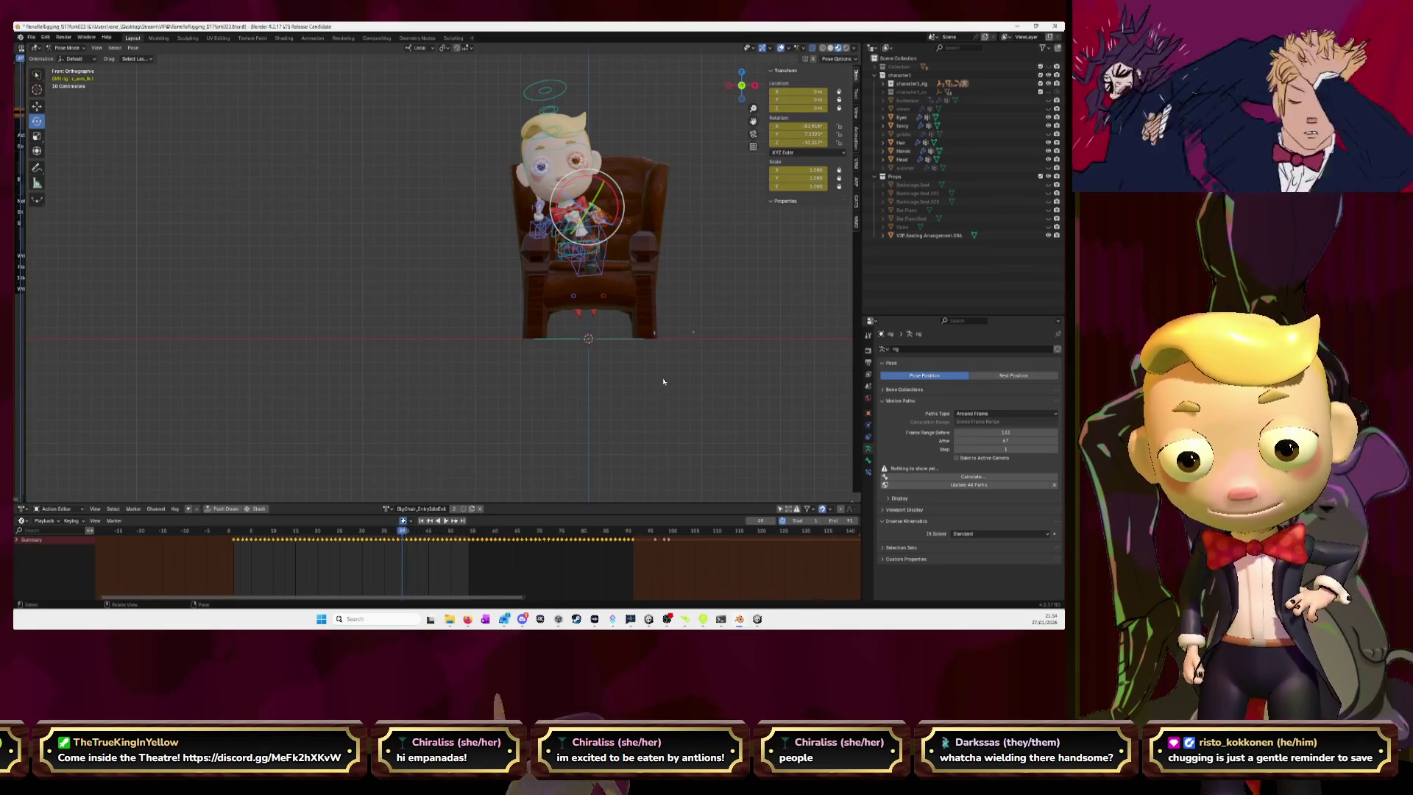
{"action": "key", "text": "Left"}
{"action": "key", "text": "Left"}
{"action": "key", "text": "Left"}
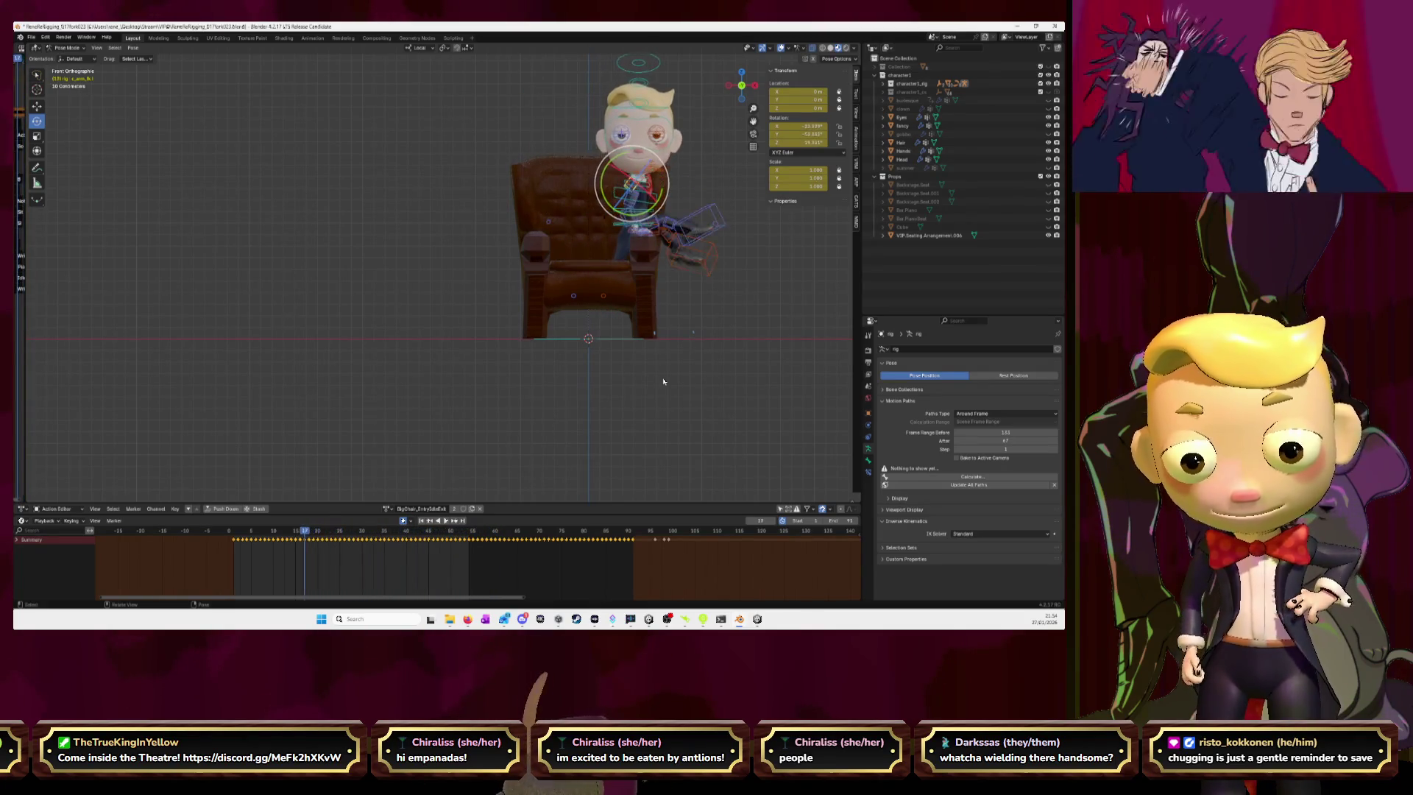
{"action": "key", "text": "Left"}
{"action": "key", "text": "Left"}
{"action": "key", "text": "Left"}
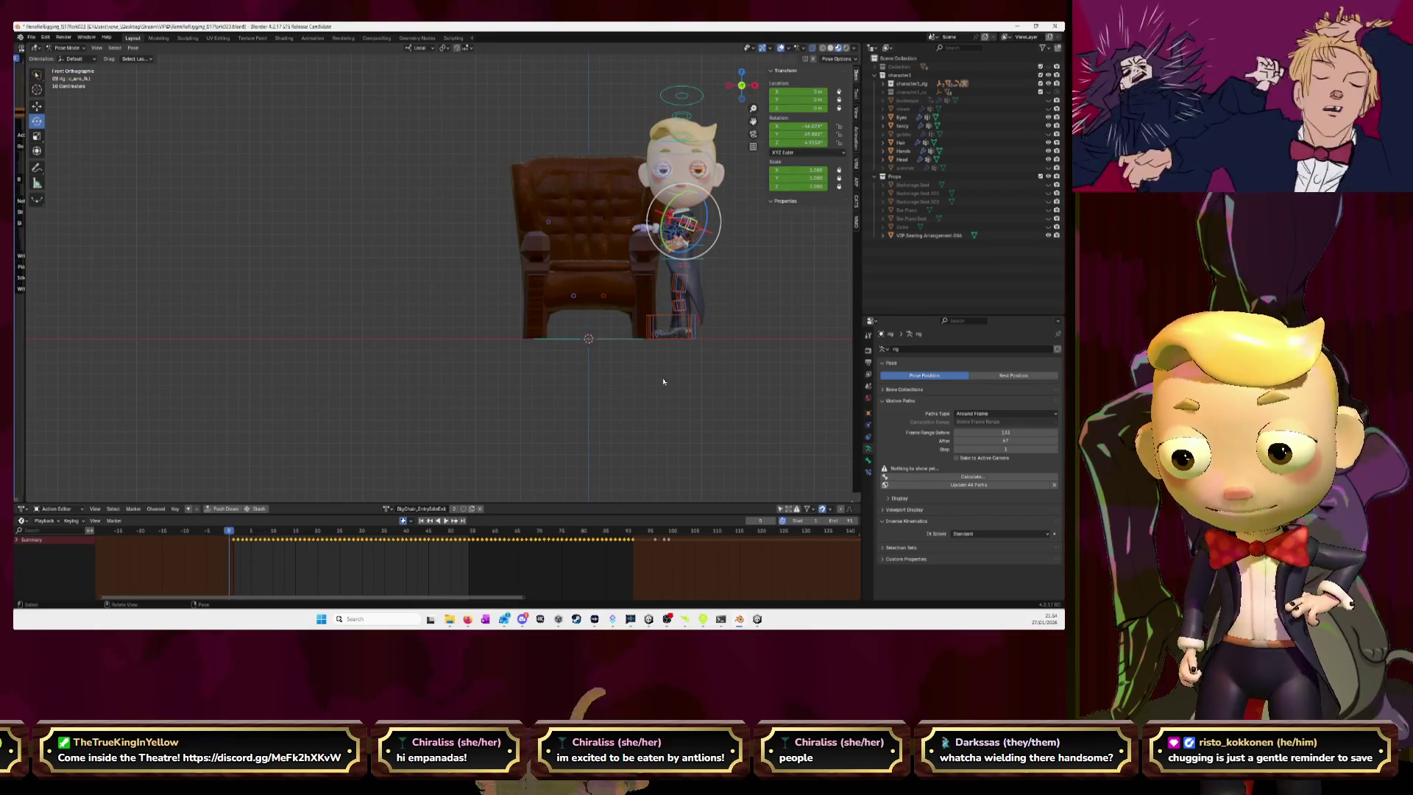
{"action": "key", "text": "space"}
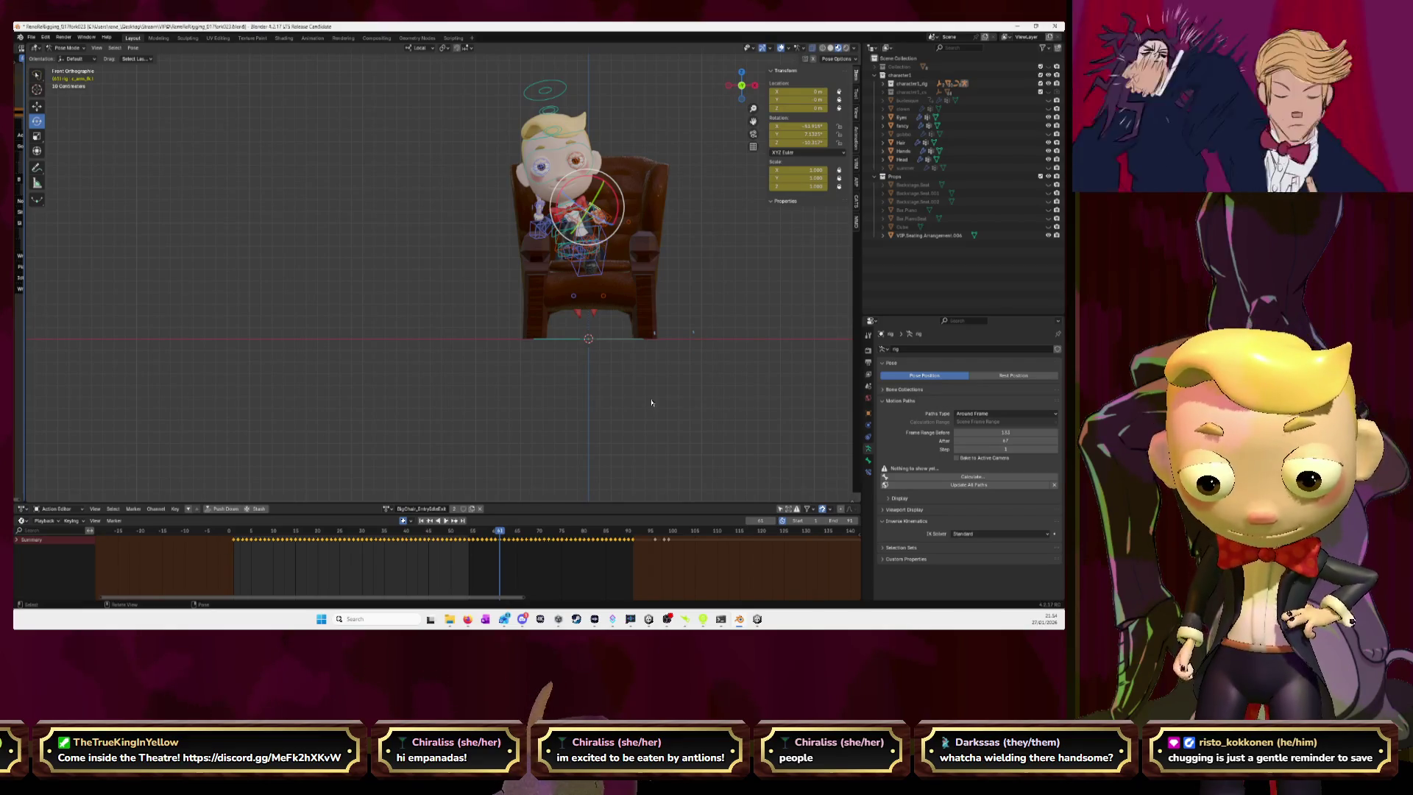
- Stop playback and scroll the Action Editor's action list to find Jump.Launch.Land_remap
{"action": "key", "text": "Escape"}
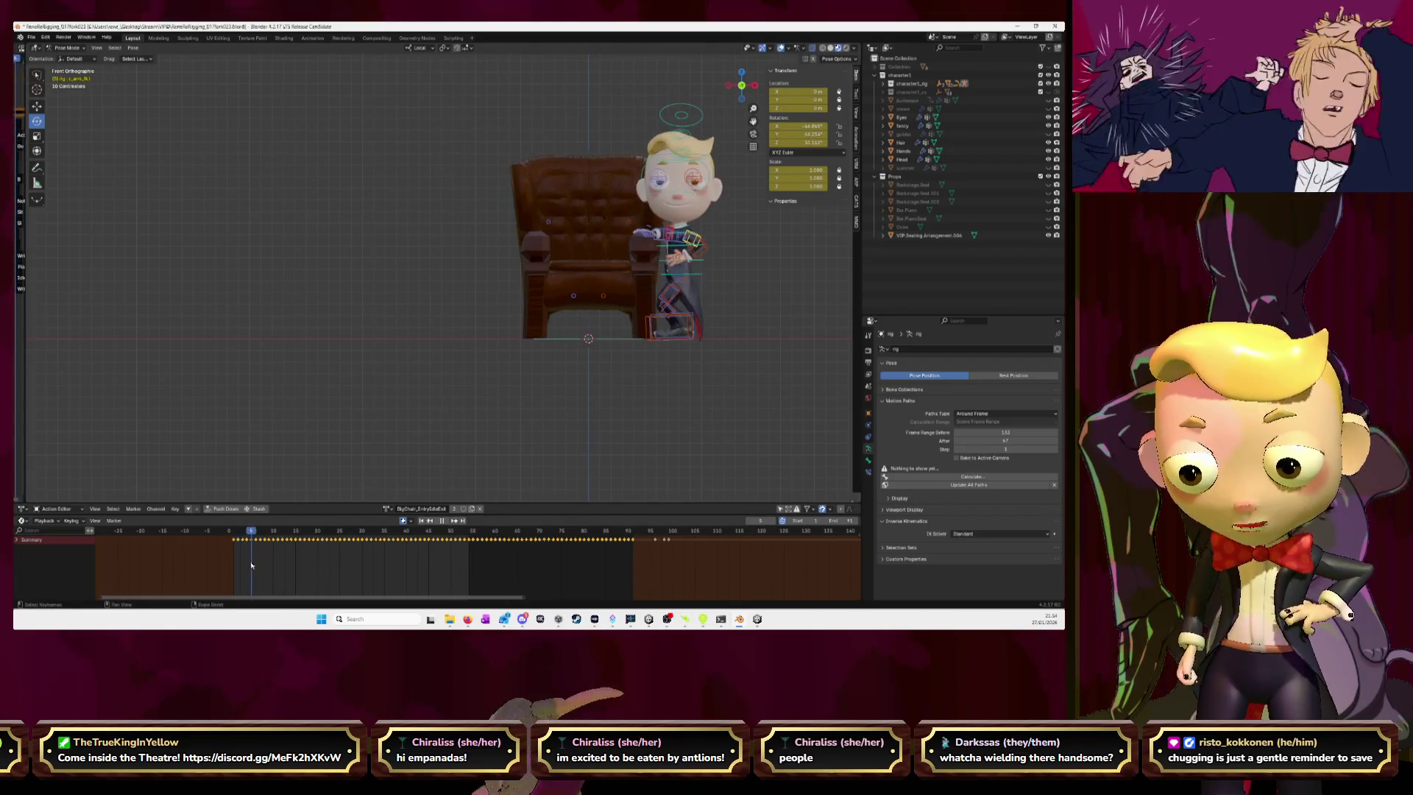
{"action": "left_click", "coordinate": [386, 509]}
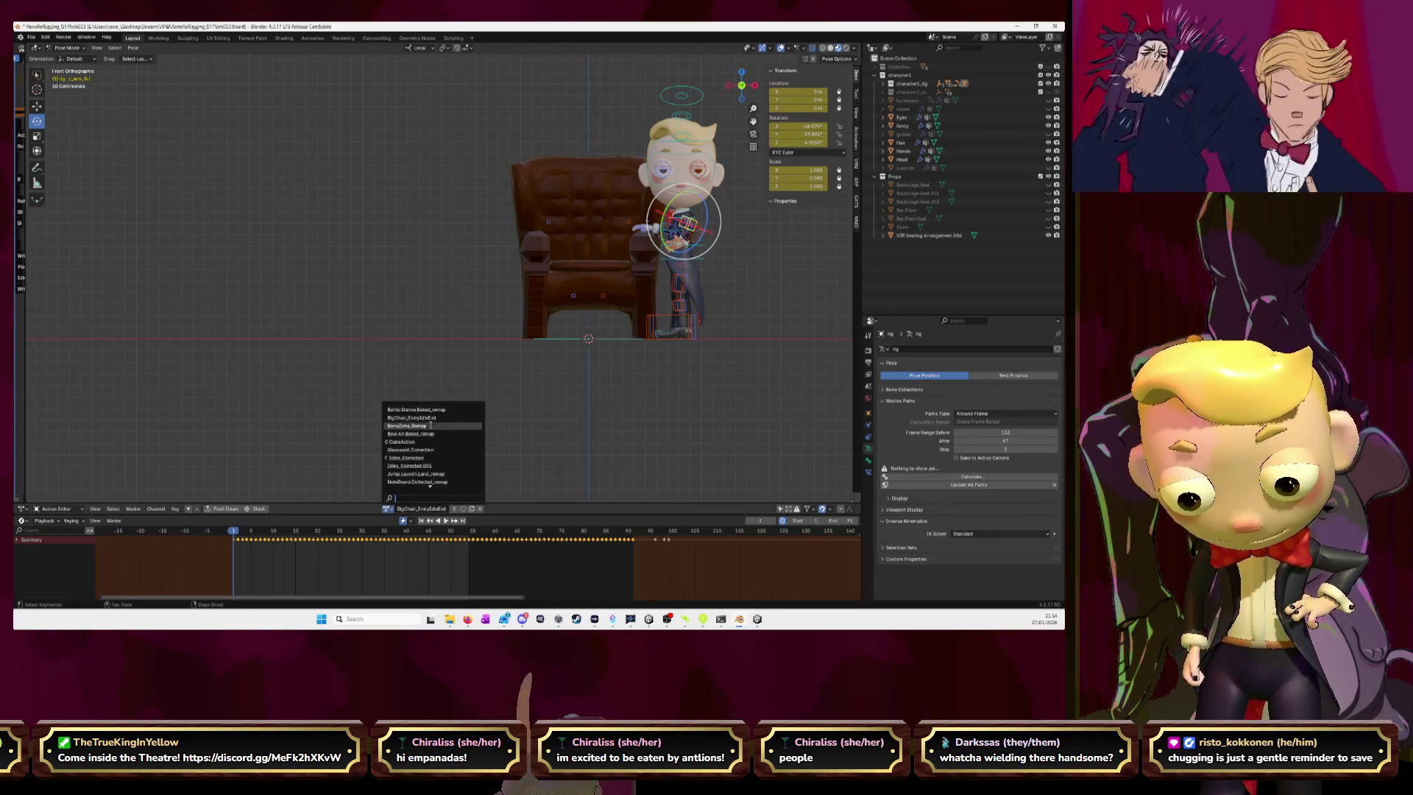
{"action": "scroll", "coordinate": [434, 445], "scroll_direction": "down", "scroll_amount": 7}
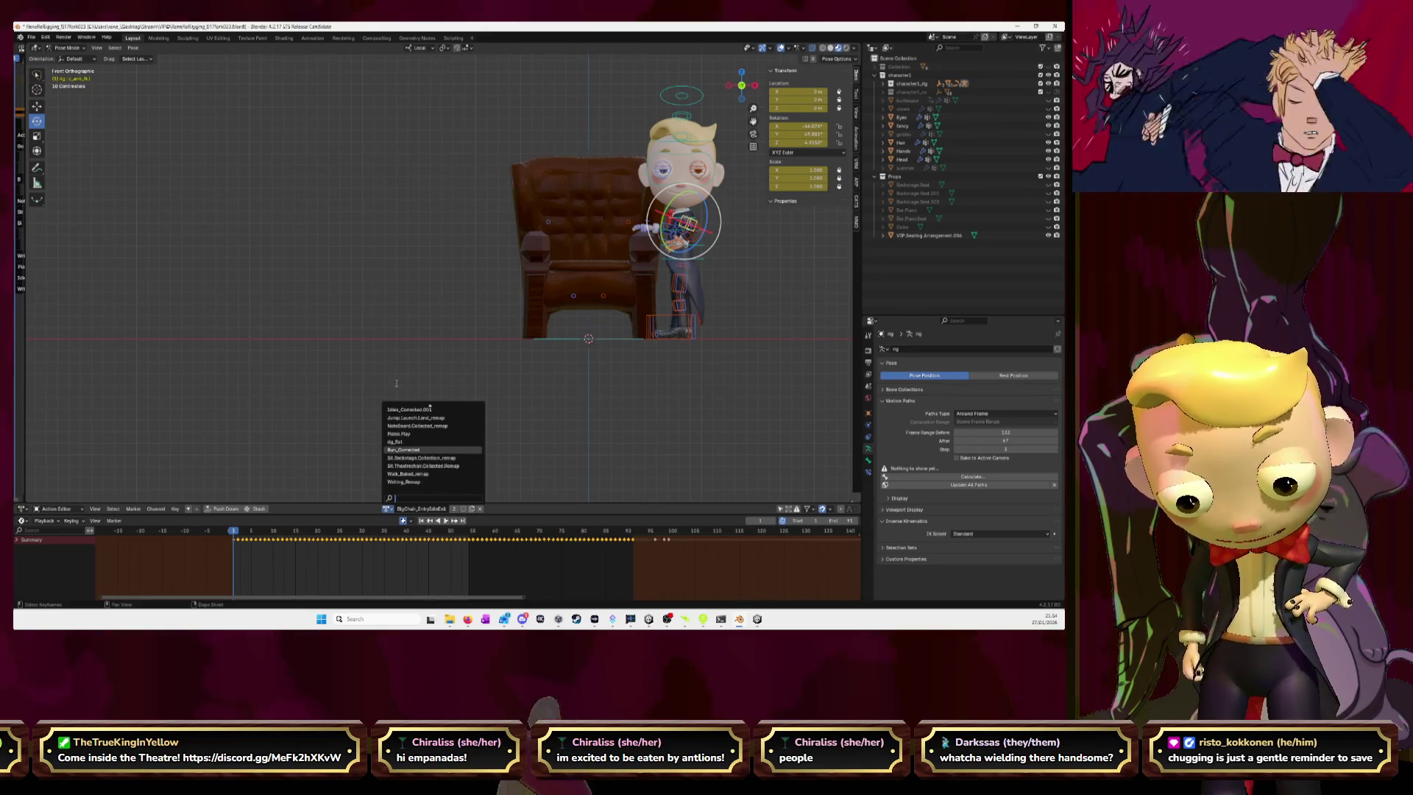
{"action": "scroll", "coordinate": [414, 464], "scroll_direction": "up", "scroll_amount": 1}
{"action": "scroll", "coordinate": [414, 465], "scroll_direction": "up", "scroll_amount": 6}
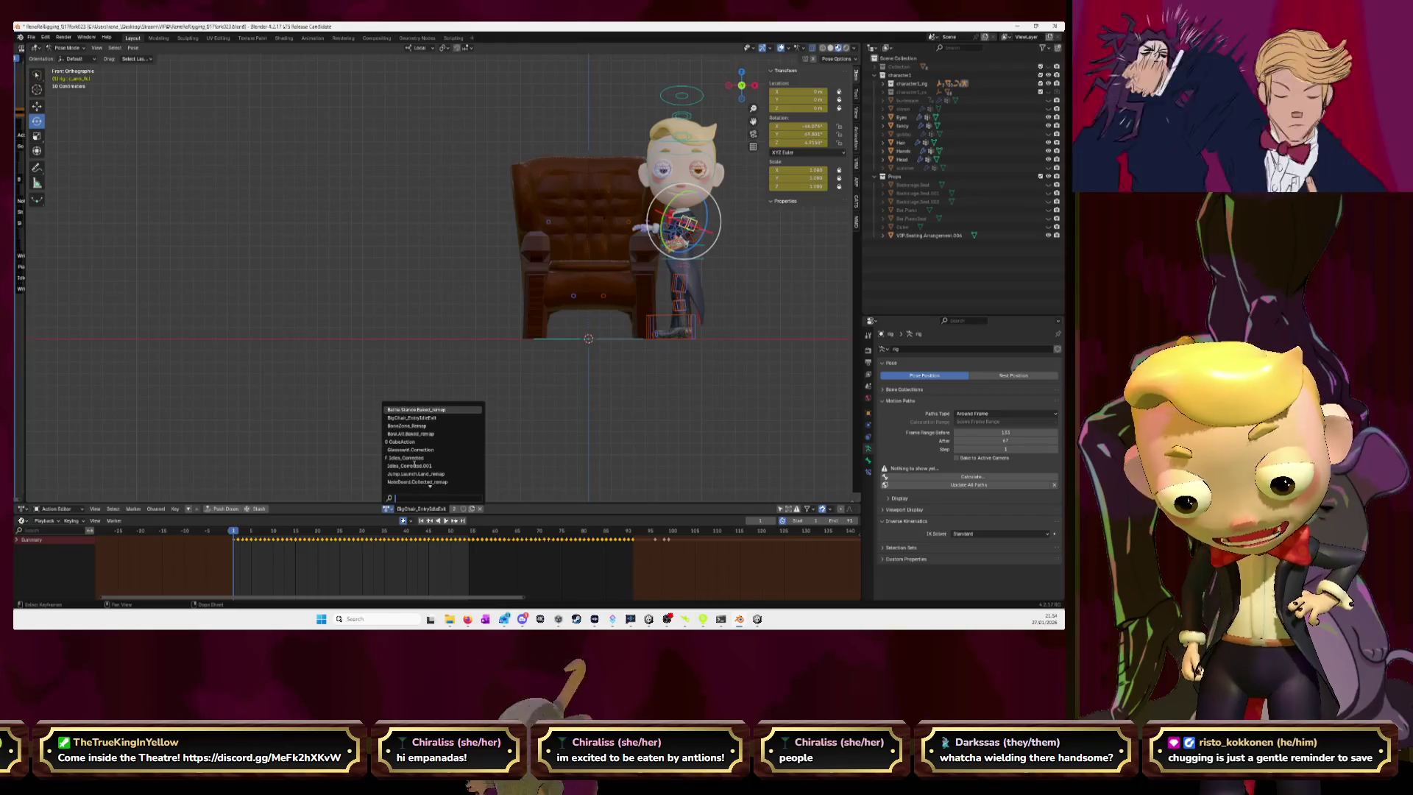
{"action": "scroll", "coordinate": [415, 465], "scroll_direction": "down", "scroll_amount": 7}
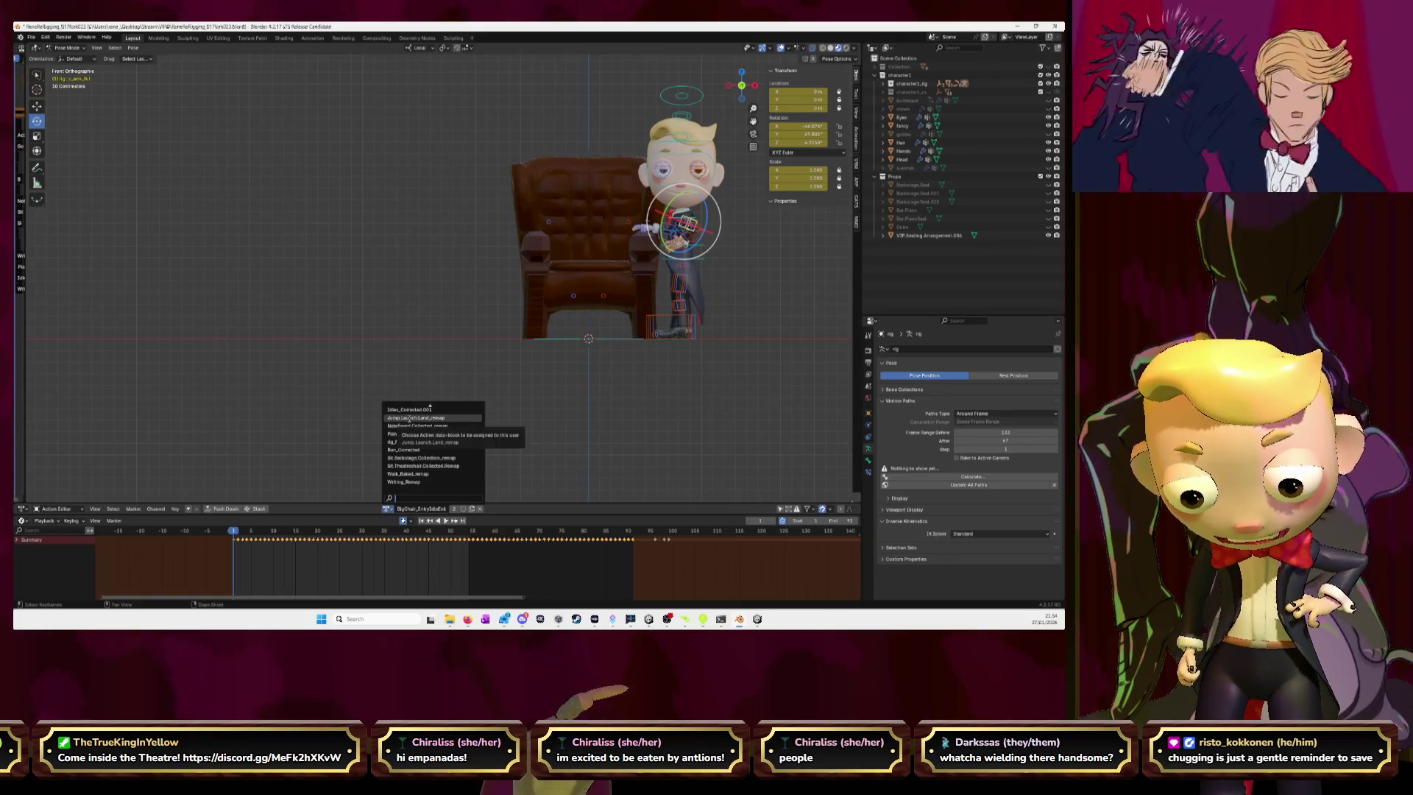
- Assign Jump.Launch.Land_remap, hide the armchair and play the jump animation
{"action": "left_click", "coordinate": [435, 419]}
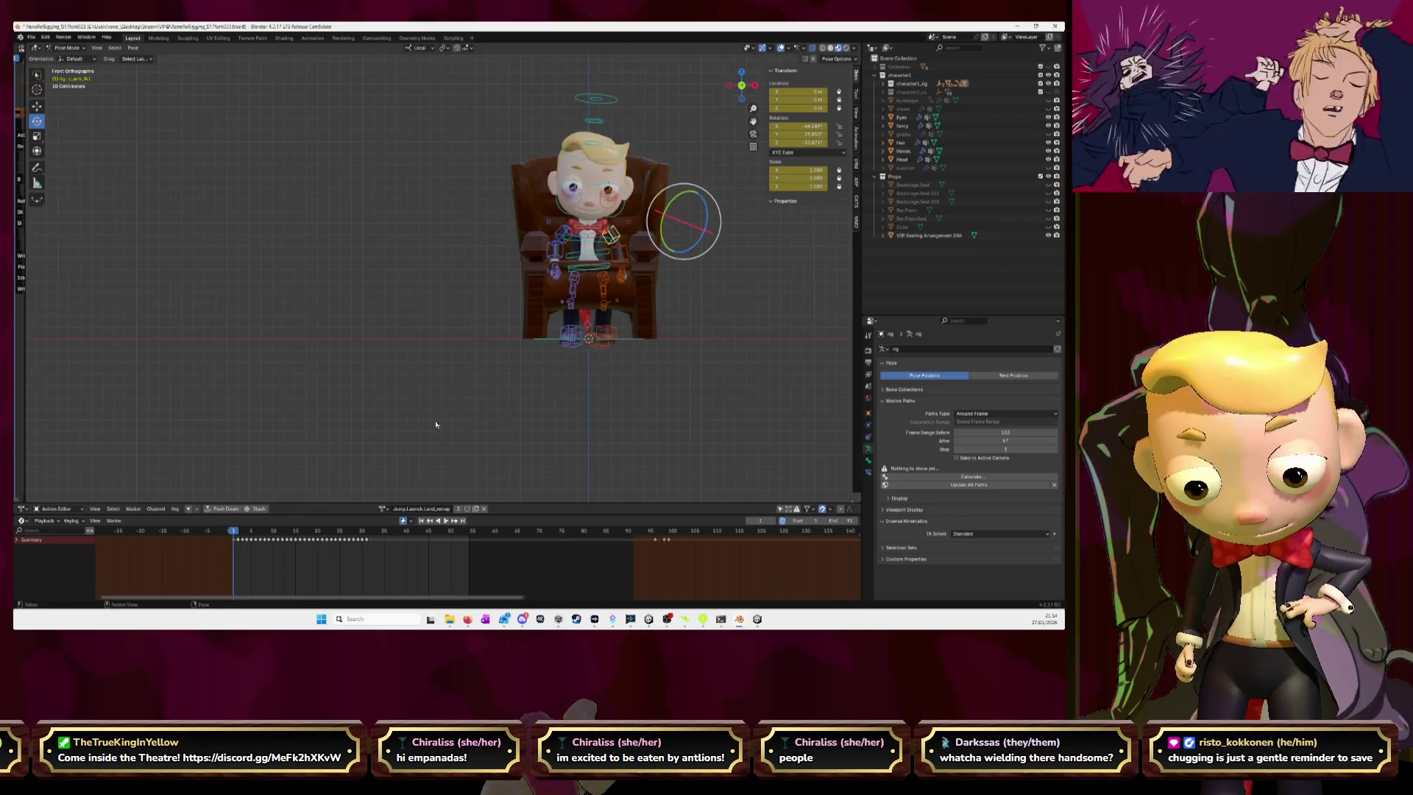
{"action": "left_click", "coordinate": [1048, 235]}
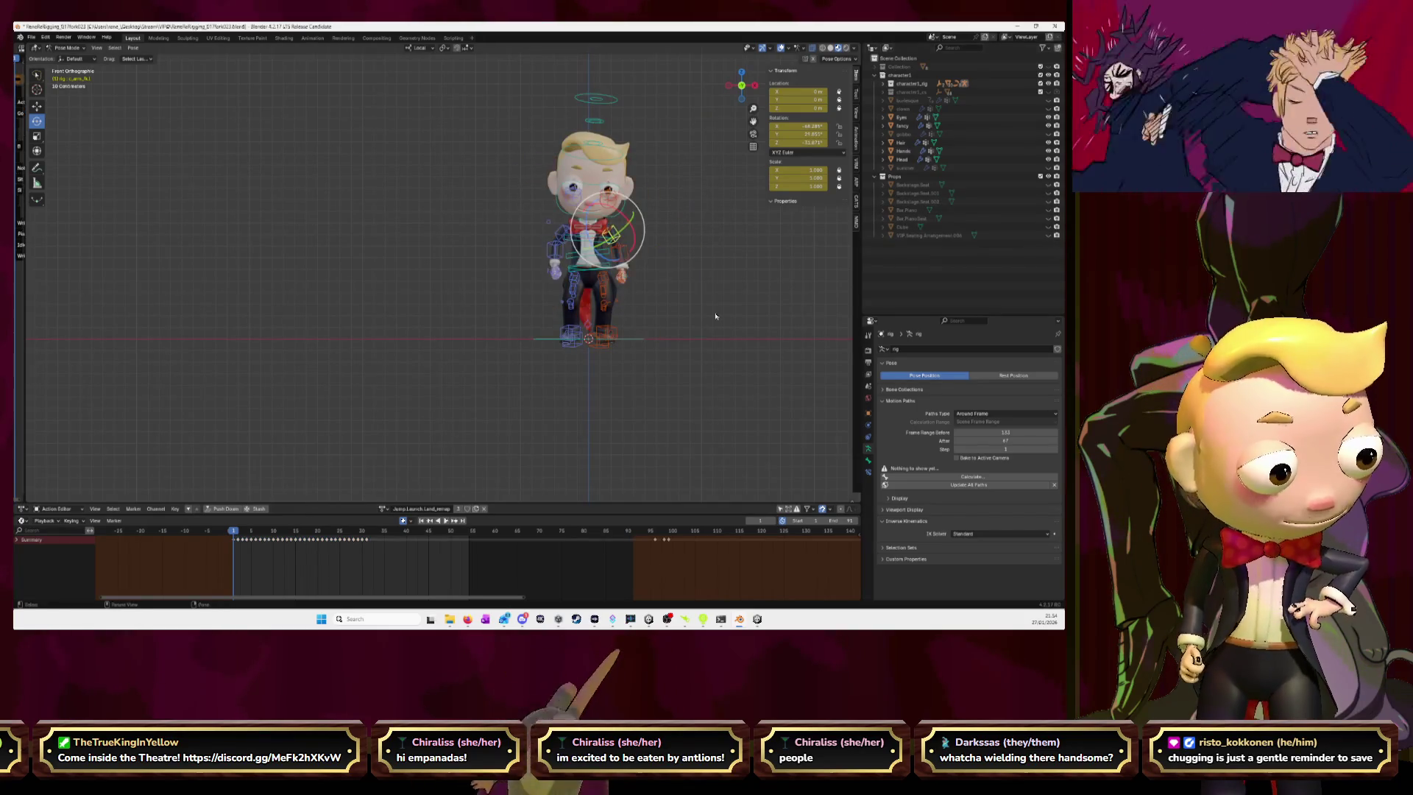
{"action": "key", "text": "space"}
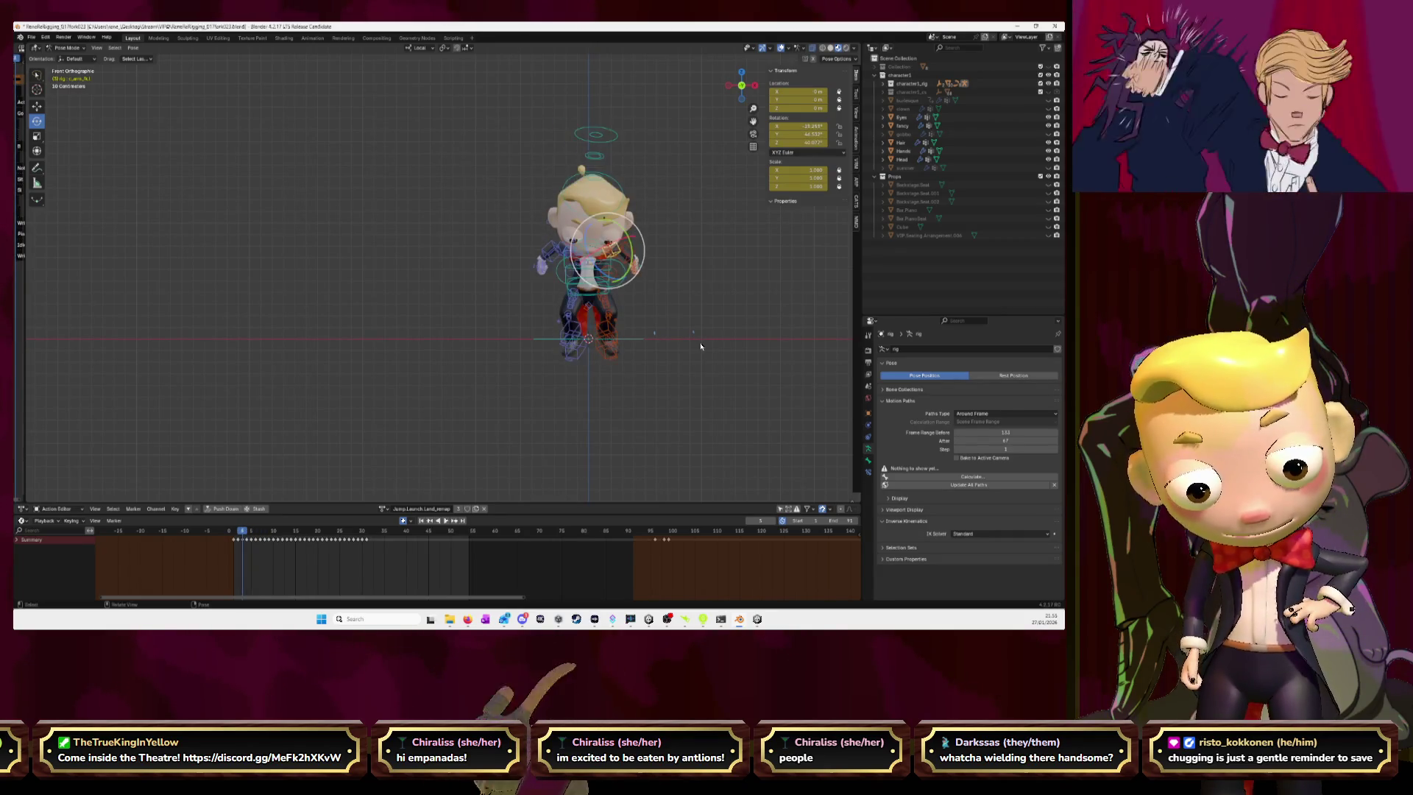
{"action": "key", "text": "Right"}
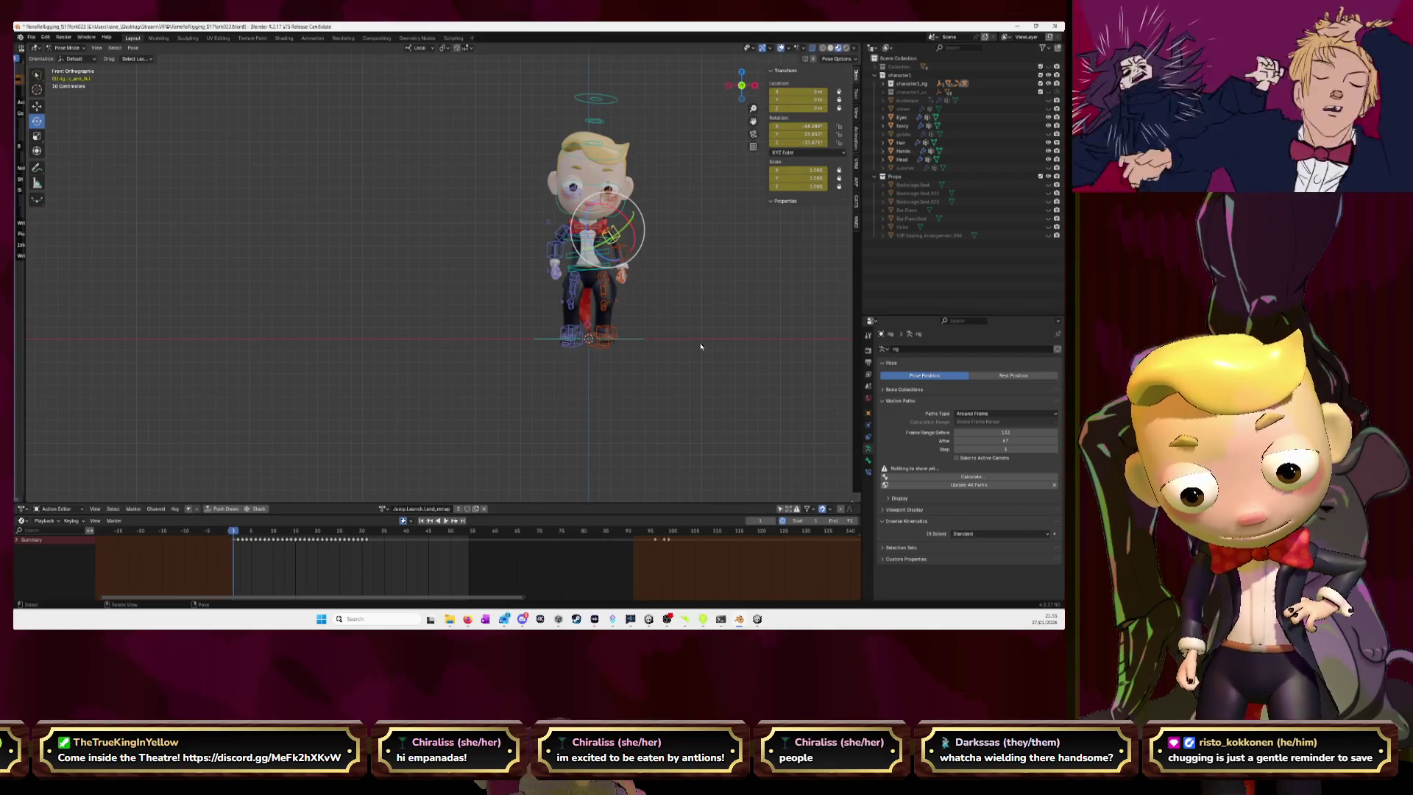
- Save the file, frame the whole rig, save again and close Blender
{"action": "key", "text": "ctrl+s"}
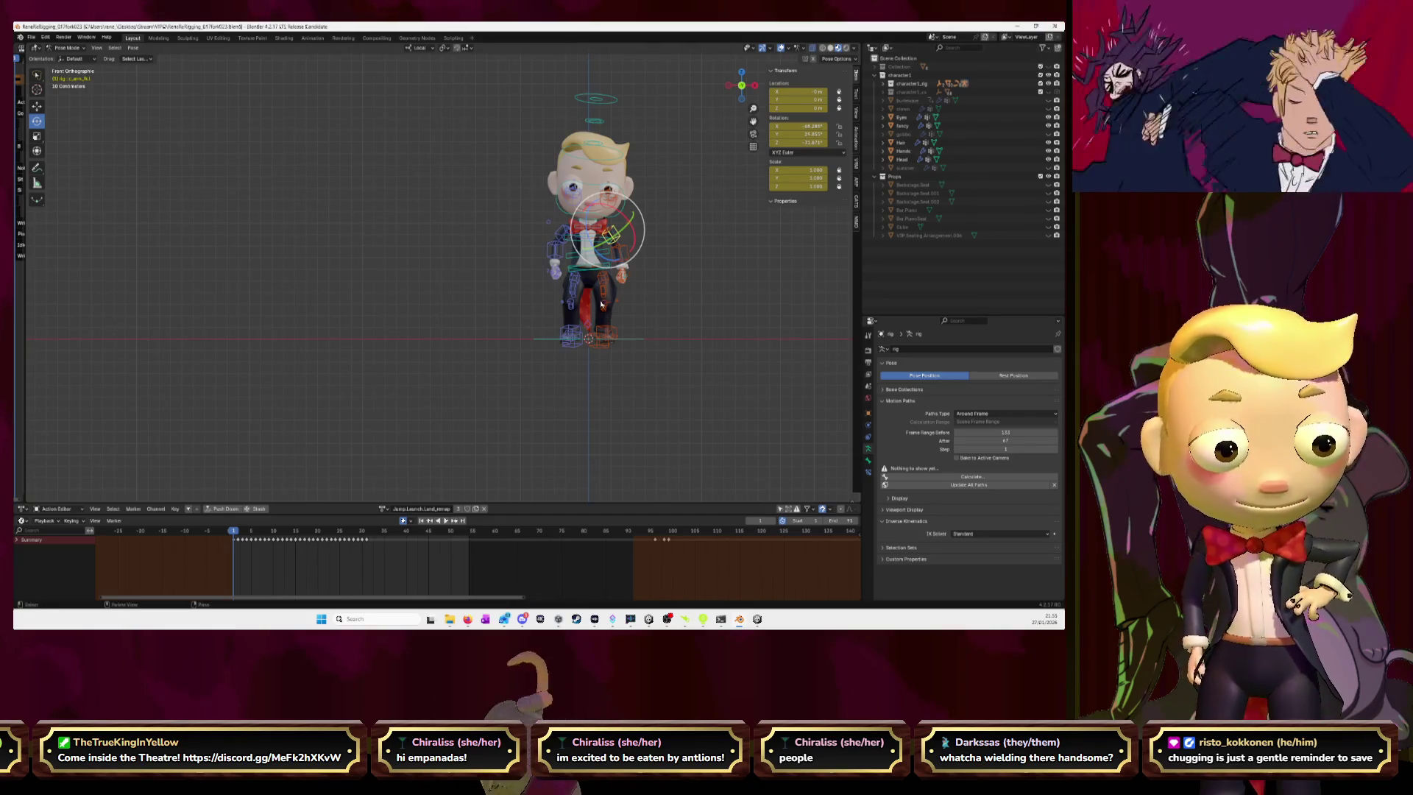
{"action": "key", "text": "alt+a"}
{"action": "key", "text": "Home"}
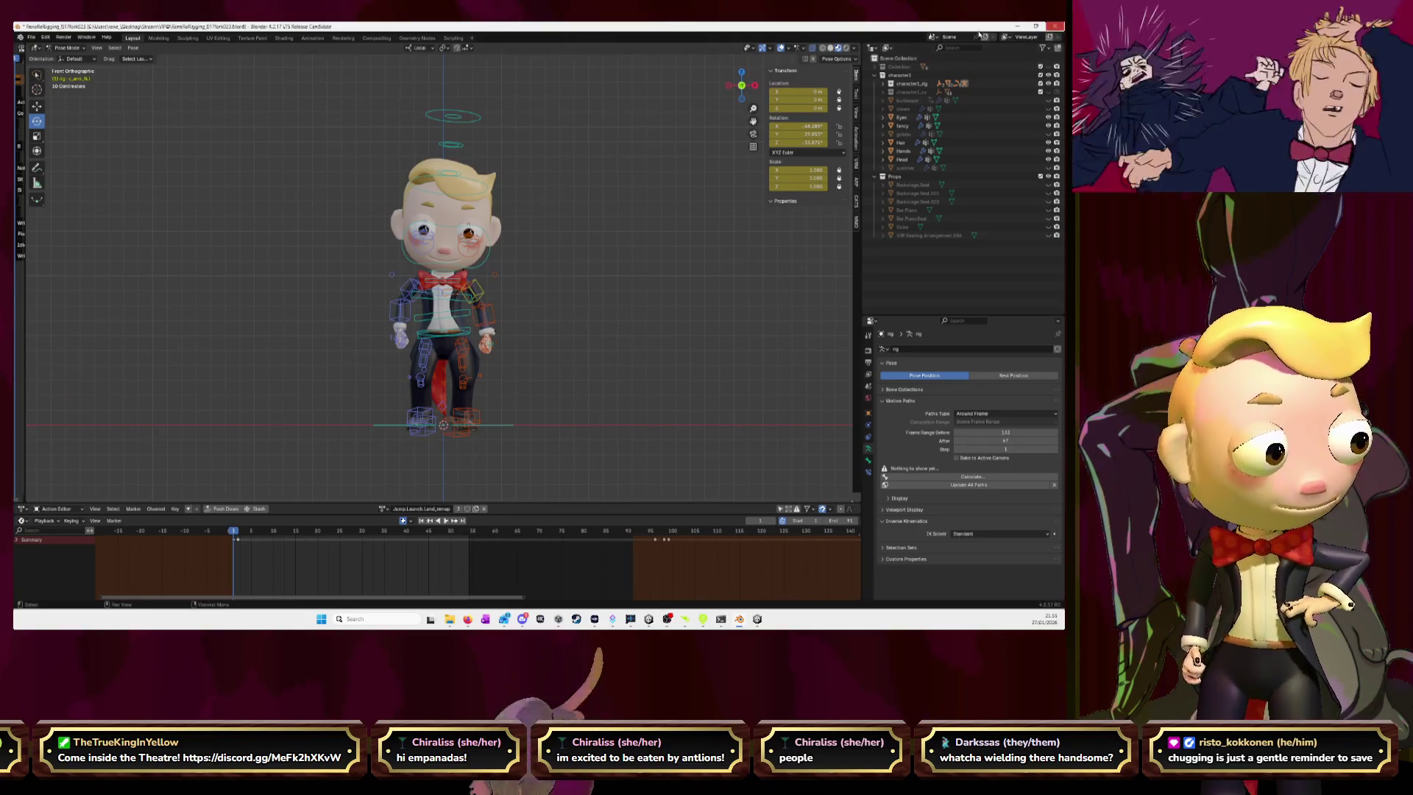
{"action": "key", "text": "ctrl+s"}
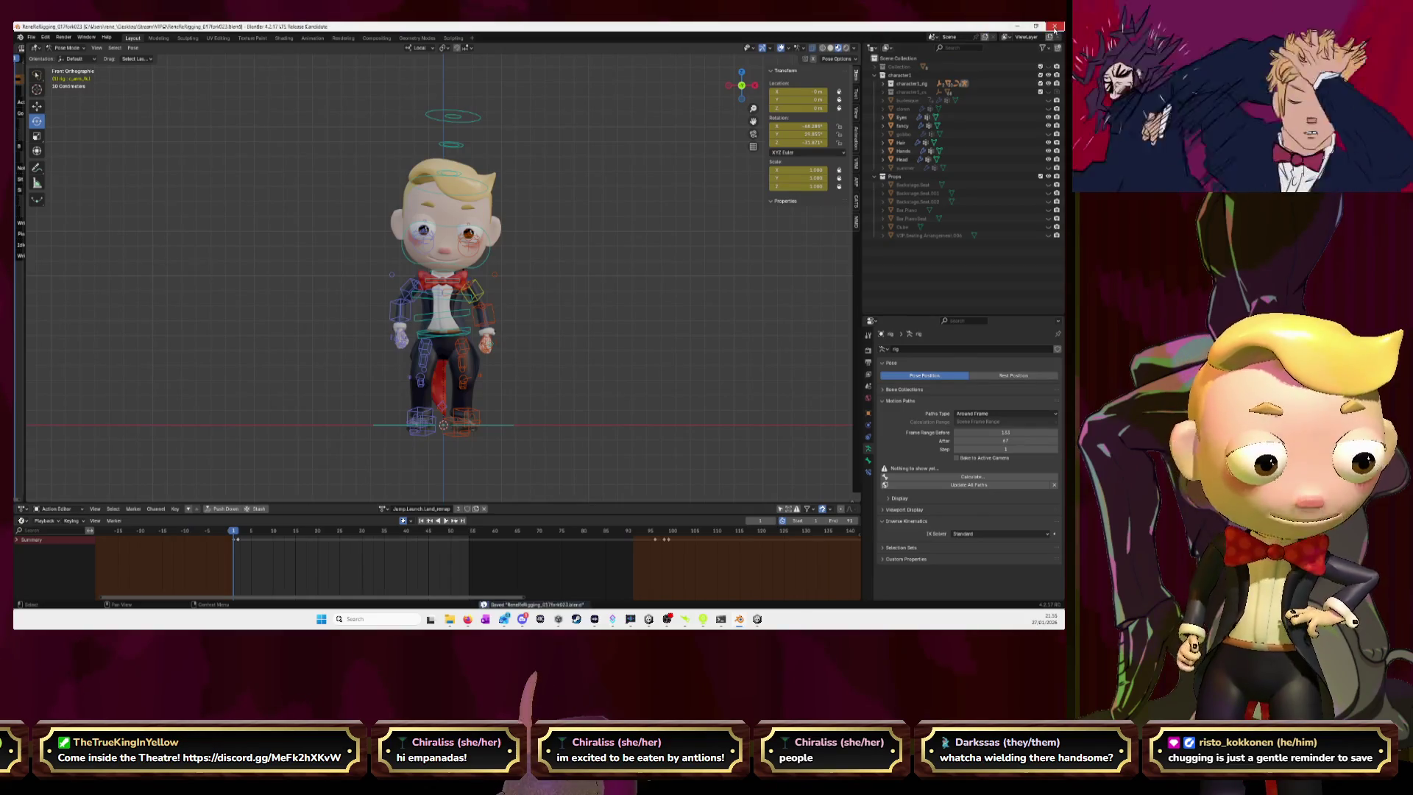
{"action": "left_click", "coordinate": [1055, 27]}
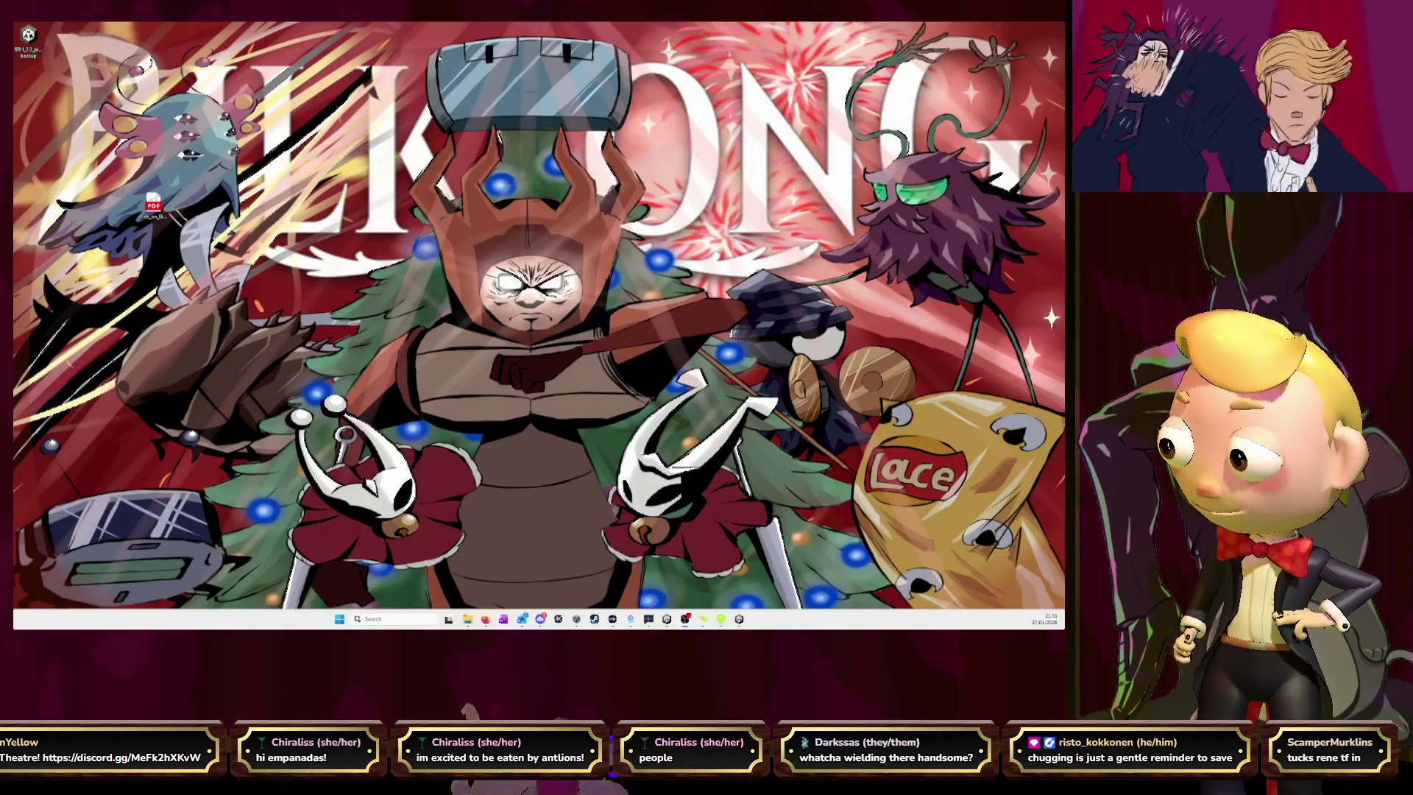